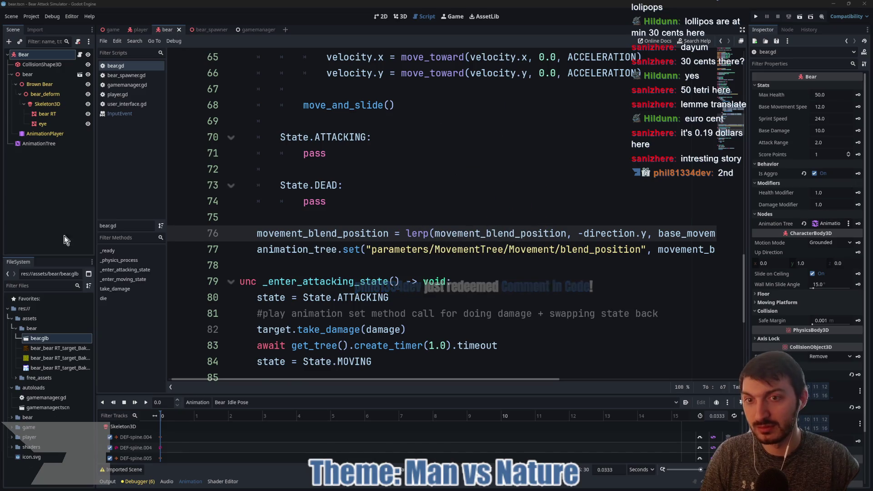
Scroll up in bear.gd and put the cursor on empty line 38
mouse_move(513, 489)
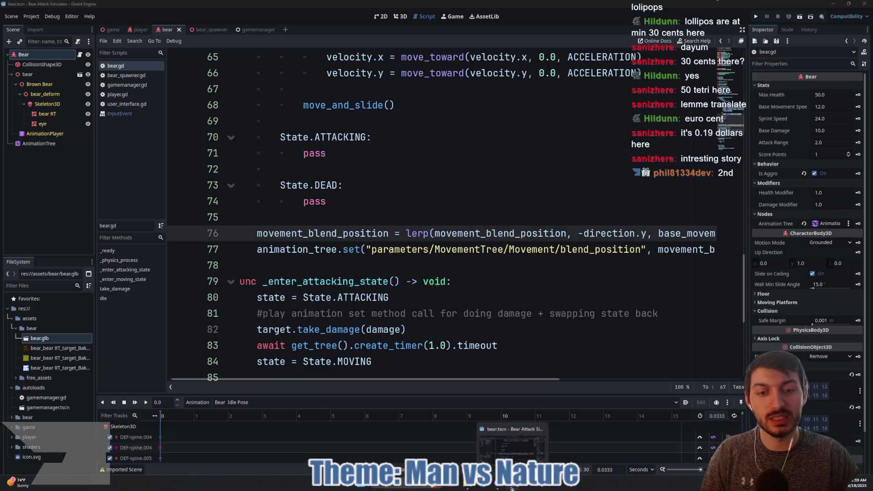
scroll(489, 330, up, 14)
click(478, 298)
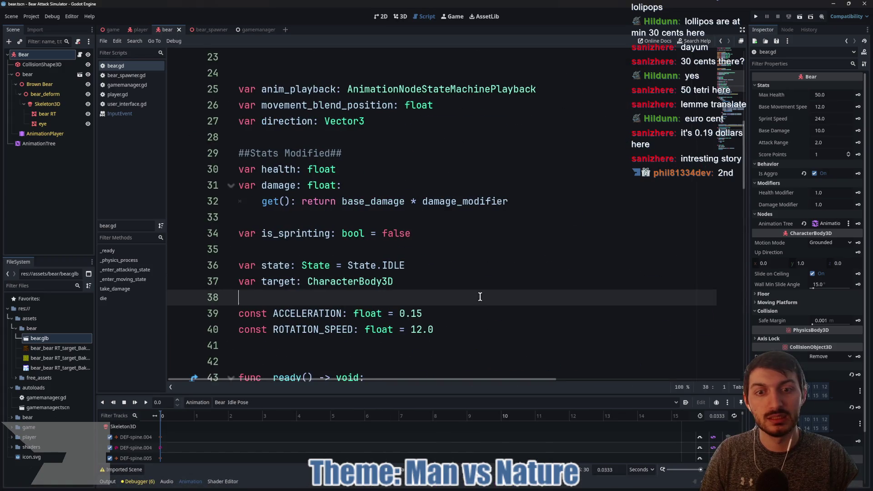
Bring up File Explorer showing the folder of installed Godot versions
scroll(478, 297, down, 4)
mouse_move(483, 489)
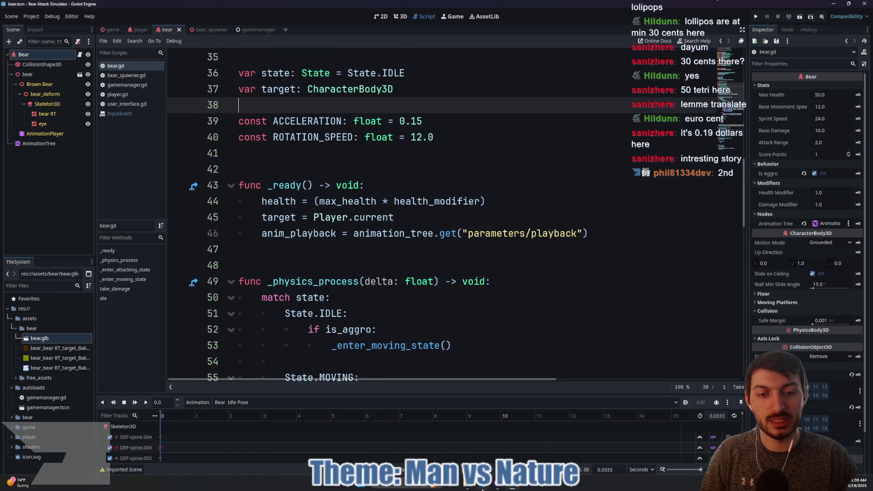
click(468, 488)
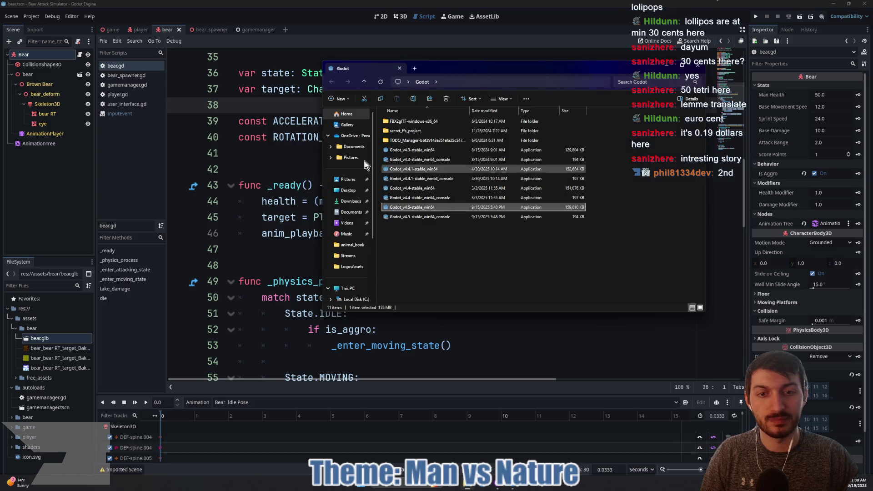
Launch Godot_v4.5-stable_win64 and open Project Goo from the project list
double_click(432, 211)
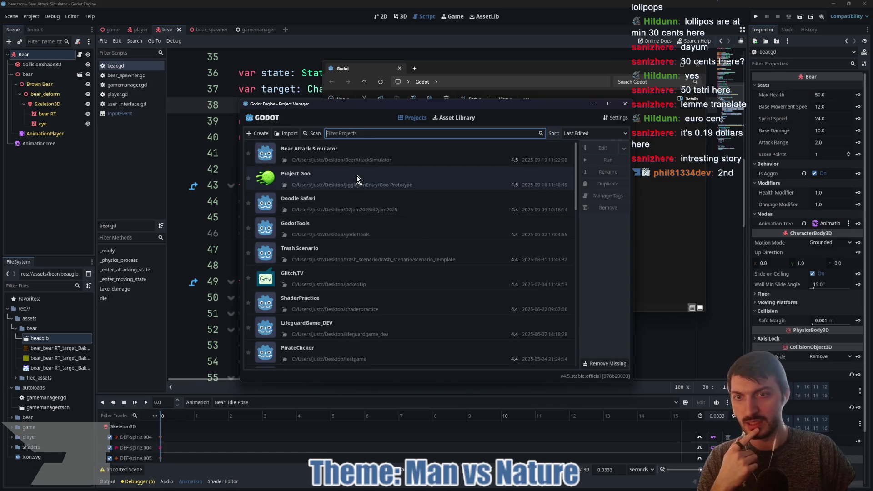
double_click(356, 175)
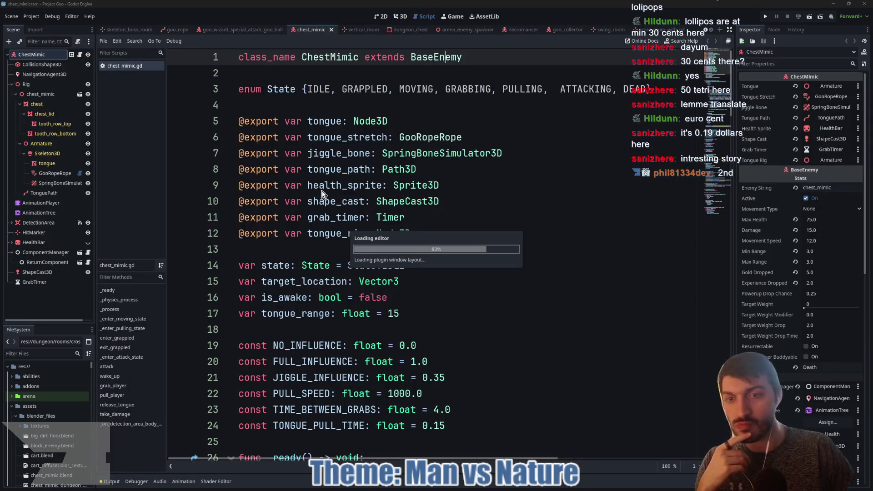
Add a comment after line 179 in base_enemy.gd: '# 2nd - <chatter's username> 19 SEP 2025'
click(283, 258)
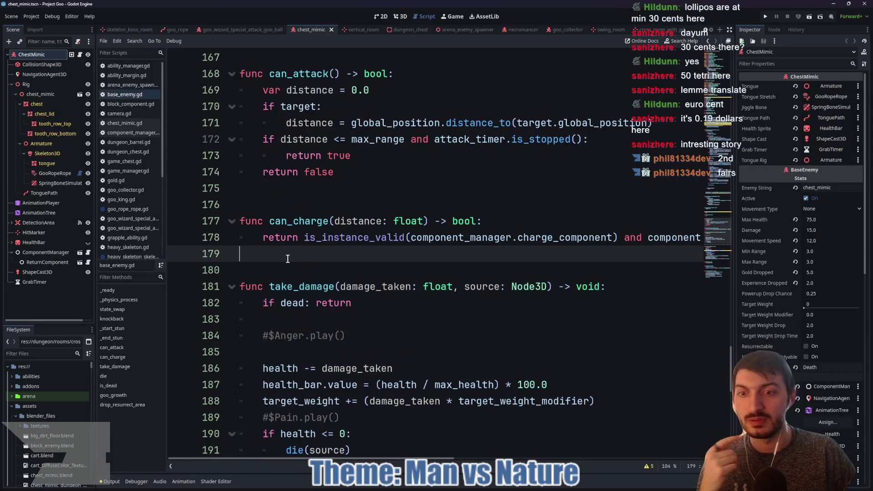
key(Return)
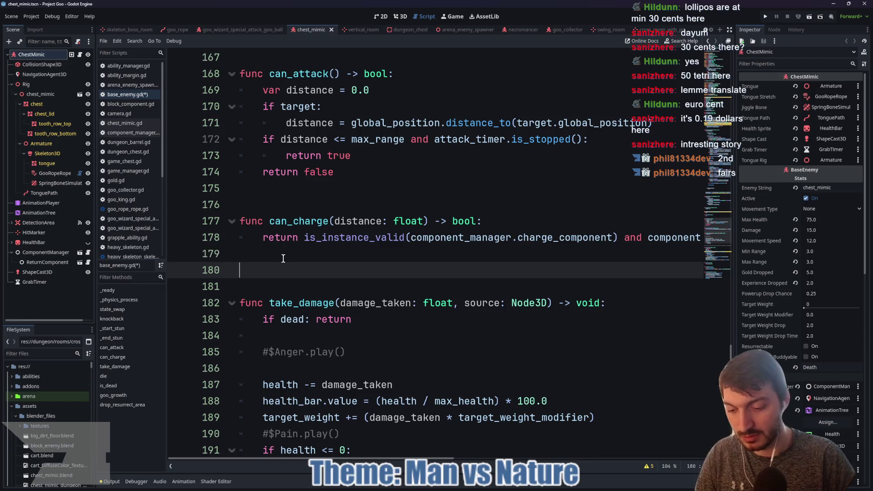
text(# 2nd)
key(Return)
click(280, 271)
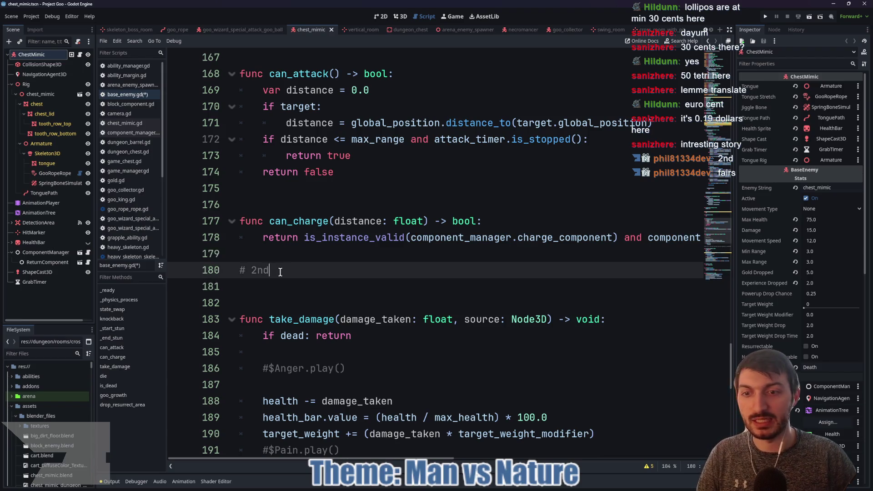
text(- p)
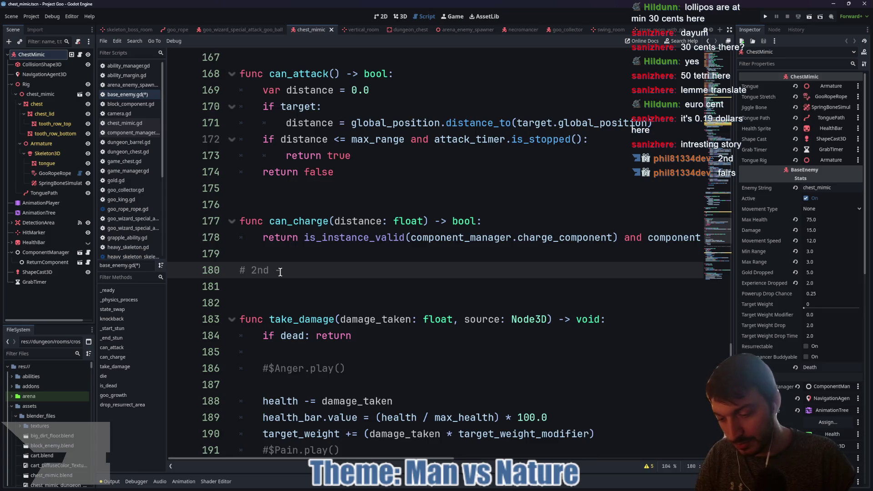
text(hil)
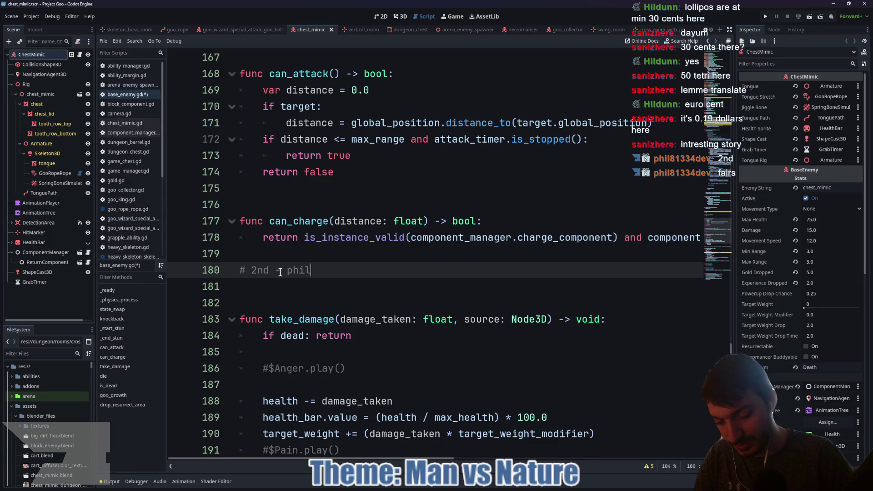
text(81334dev)
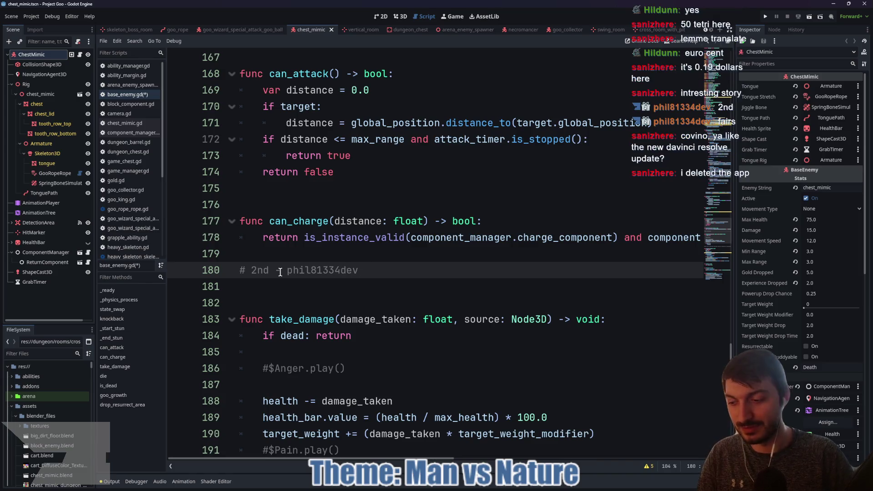
text( 19 SEP)
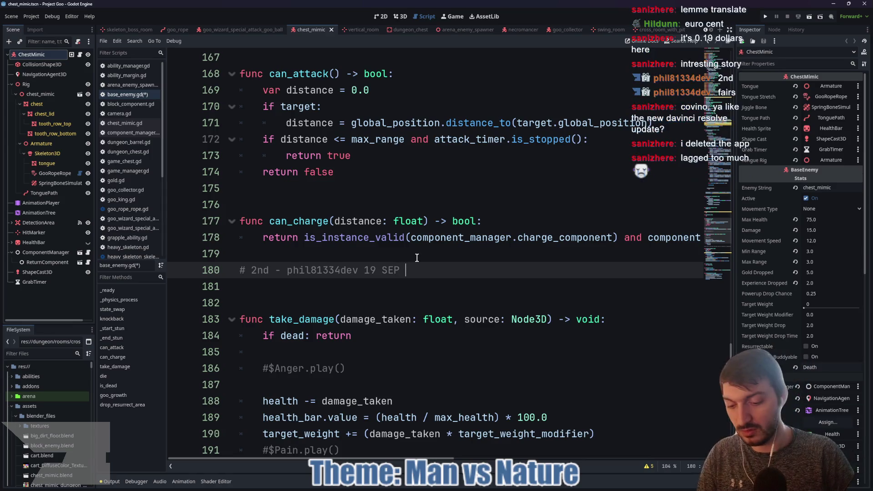
text( 2025)
Save base_enemy.gd and return to the Bear Attack Simulator window
key(ctrl+s)
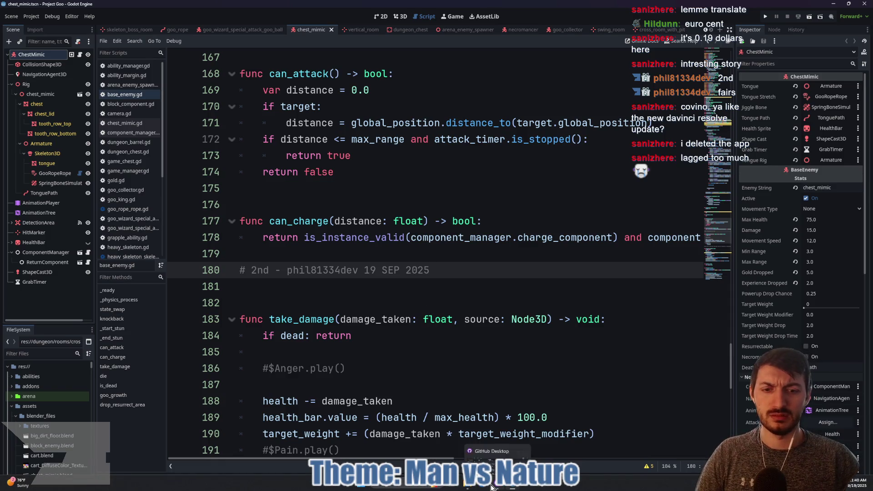
mouse_move(509, 488)
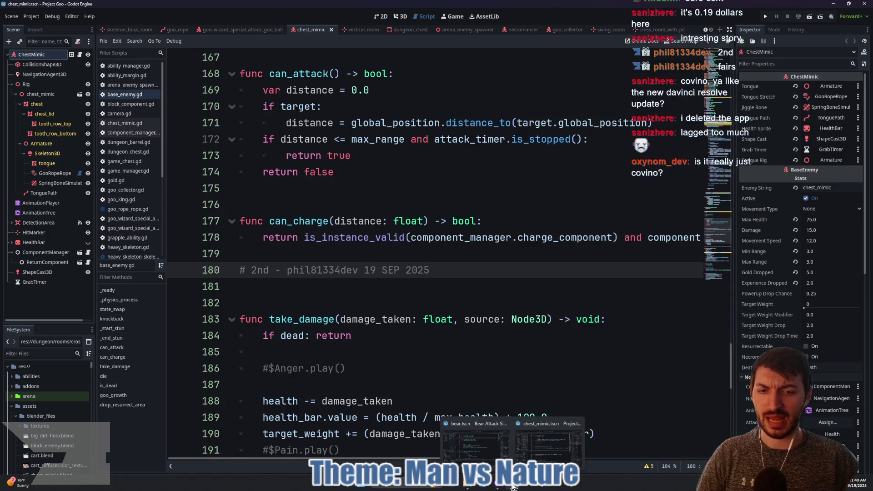
click(475, 439)
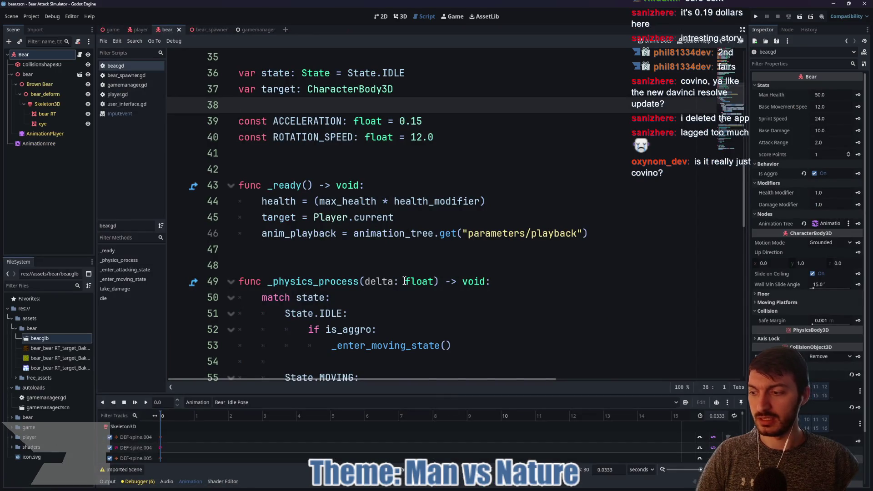
click(378, 245)
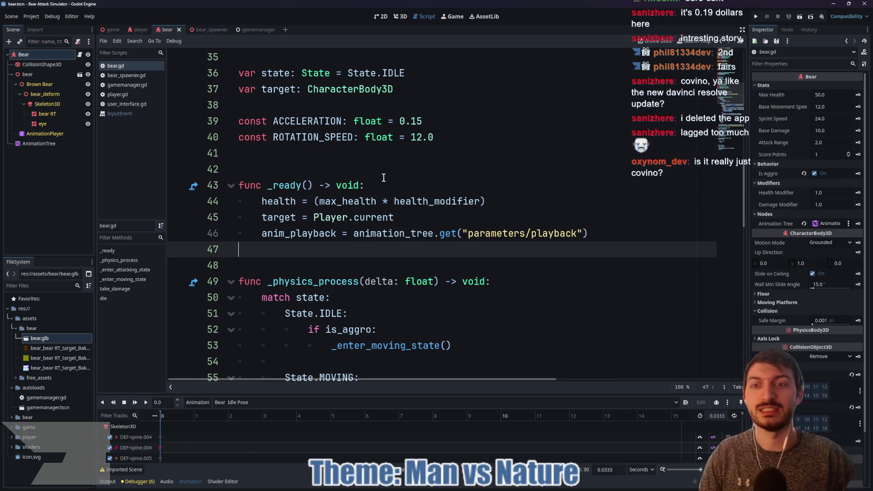
click(375, 155)
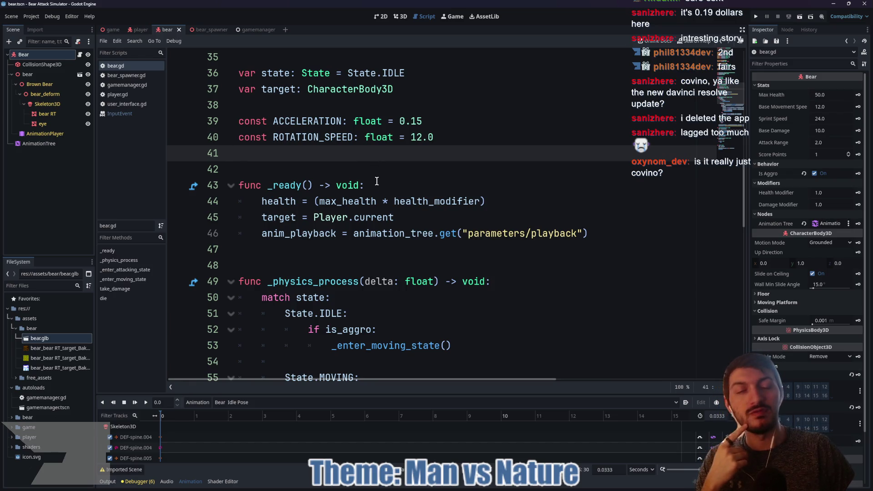
scroll(376, 182, up, 3)
click(348, 202)
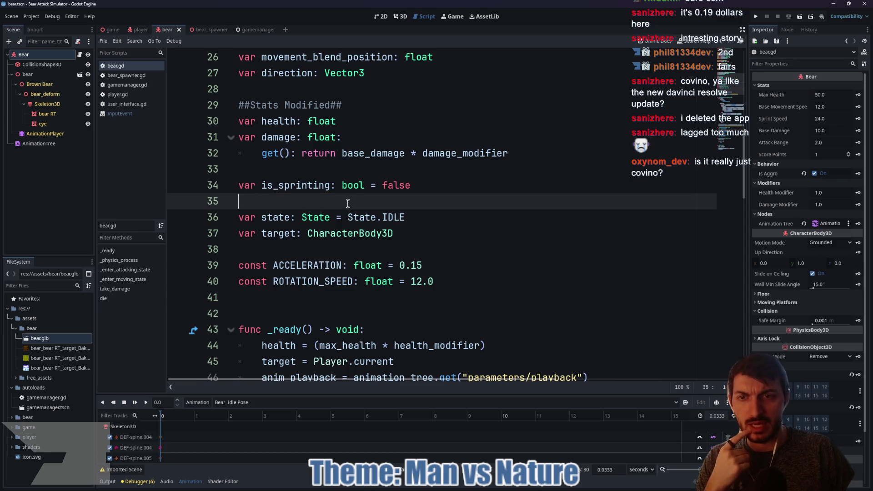
click(283, 169)
scroll(289, 193, up, 3)
click(288, 232)
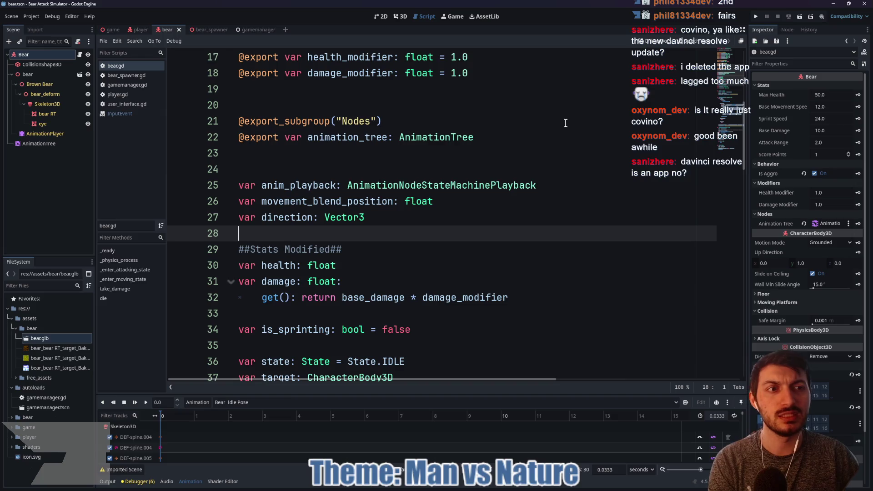
click(370, 164)
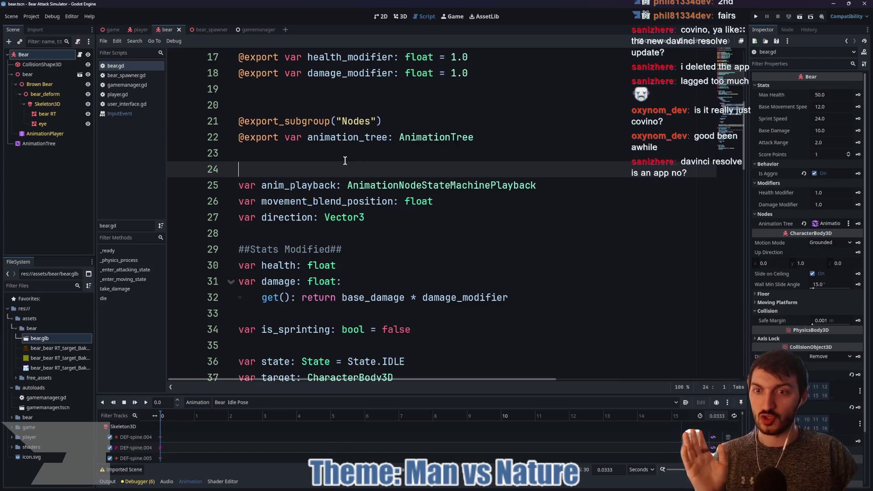
Browse the script around empty lines 12 and 24, then minimize the Bear Attack Simulator editor
scroll(346, 160, up, 4)
click(320, 164)
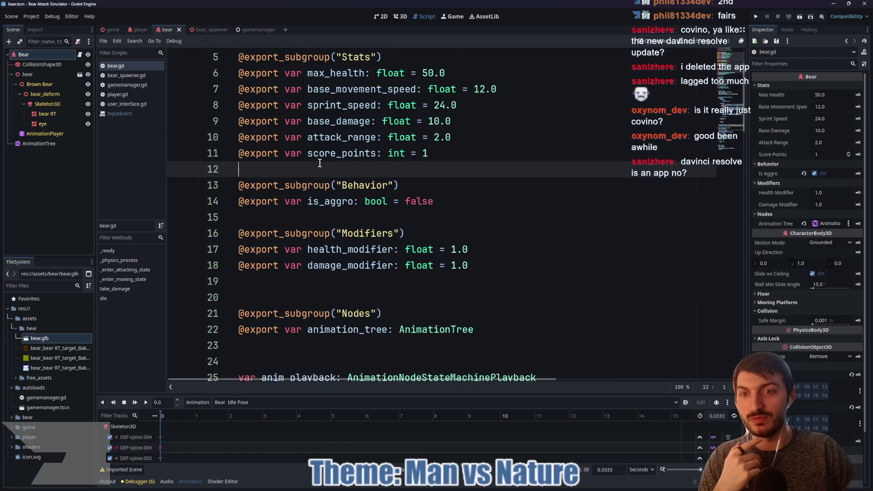
click(303, 214)
click(299, 172)
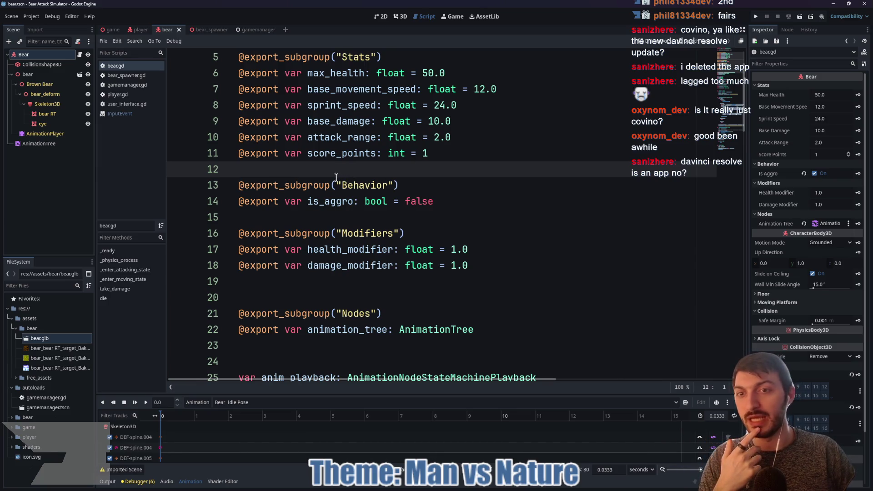
click(286, 218)
click(254, 176)
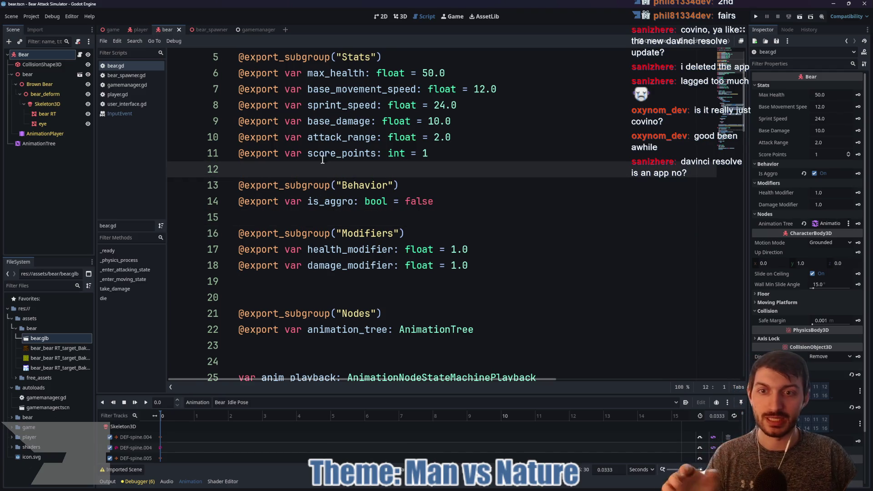
scroll(295, 168, down, 4)
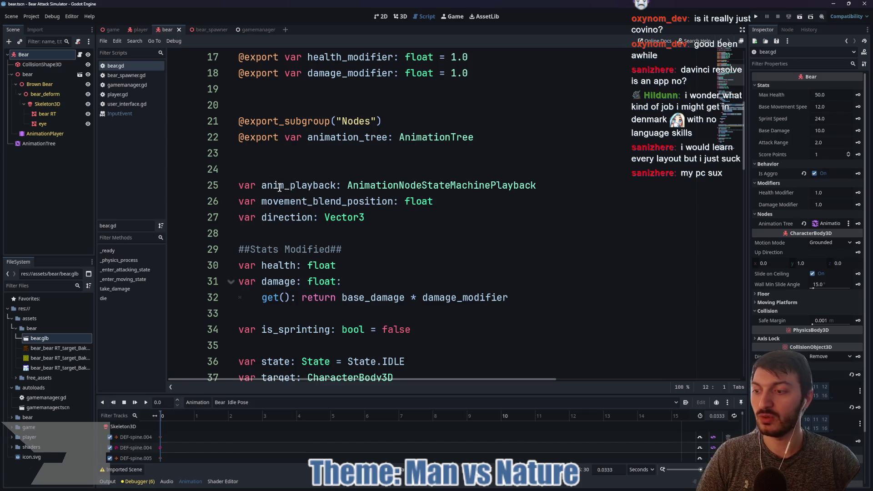
click(279, 168)
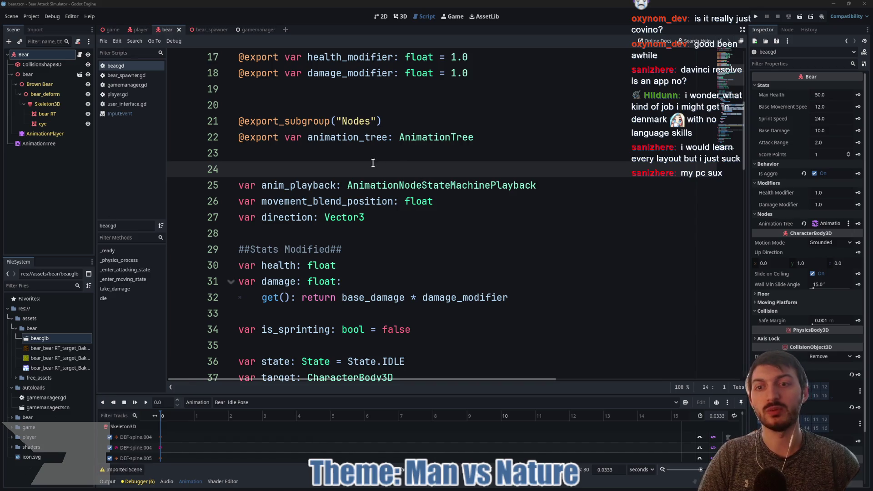
click(351, 164)
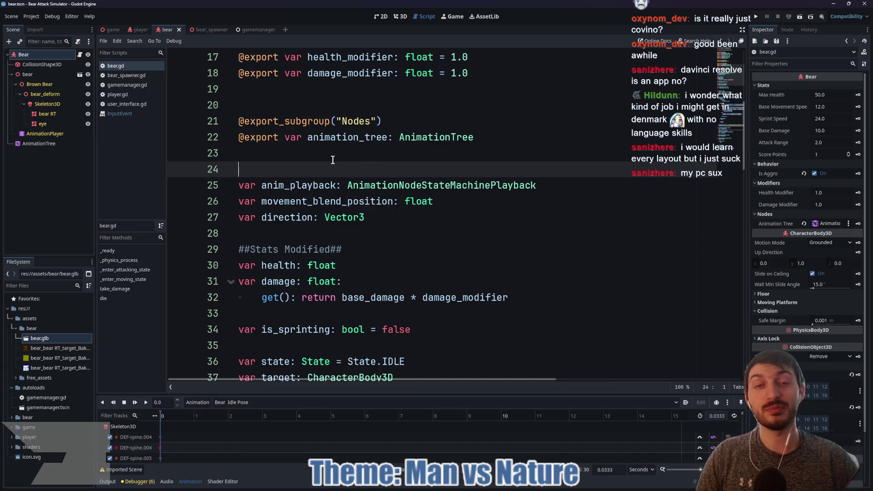
click(834, 8)
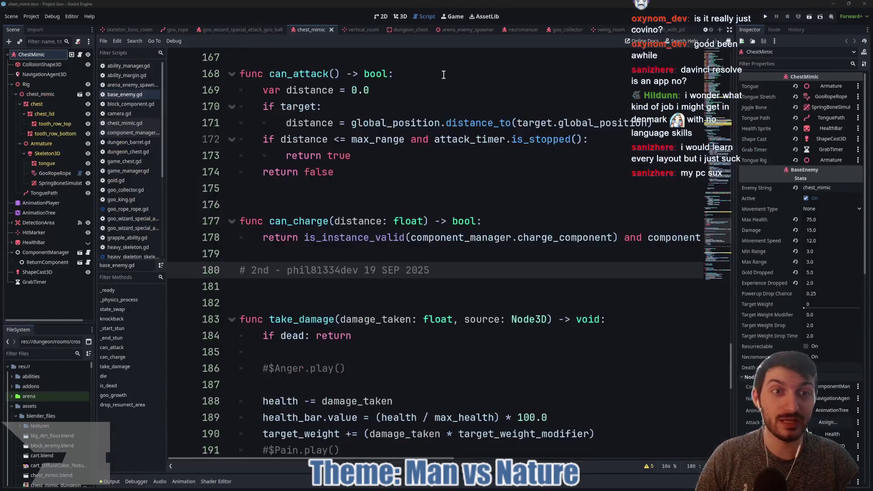
Minimize the Project Goo editor window as well
click(834, 8)
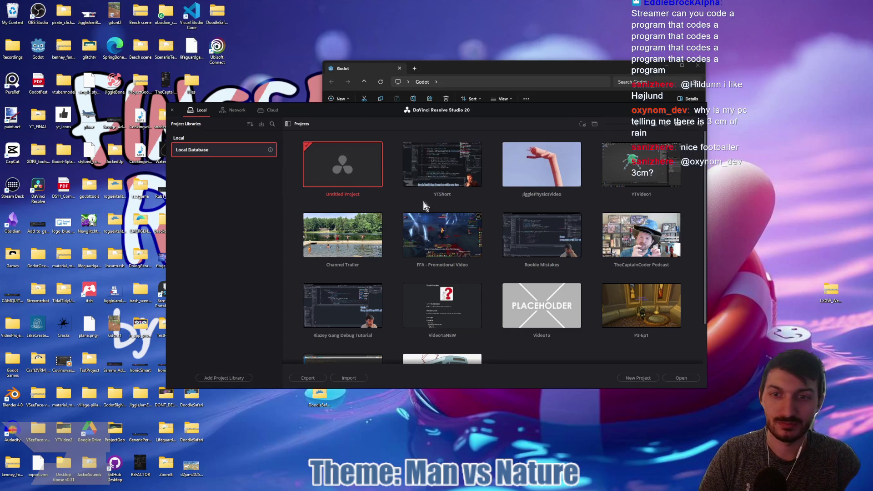
Move DaVinci Resolve's Project Manager window down-left, then close it
scroll(427, 202, down, 1)
scroll(427, 202, up, 1)
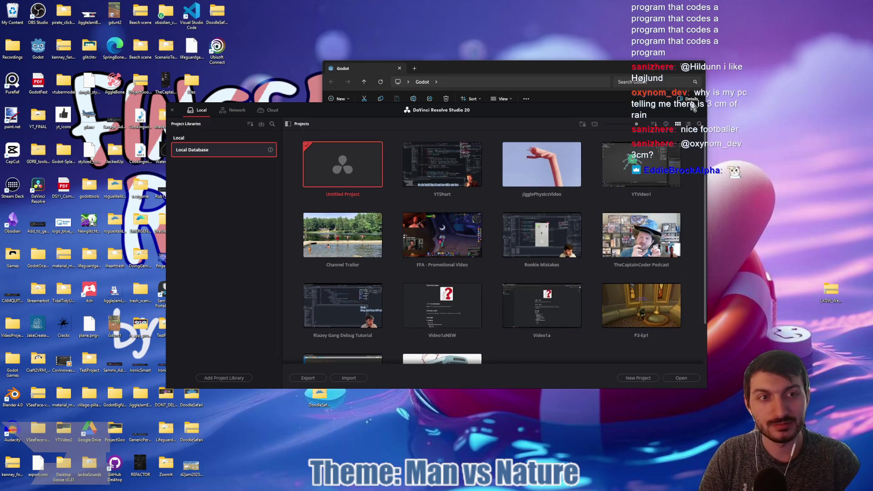
drag(684, 112, 636, 138)
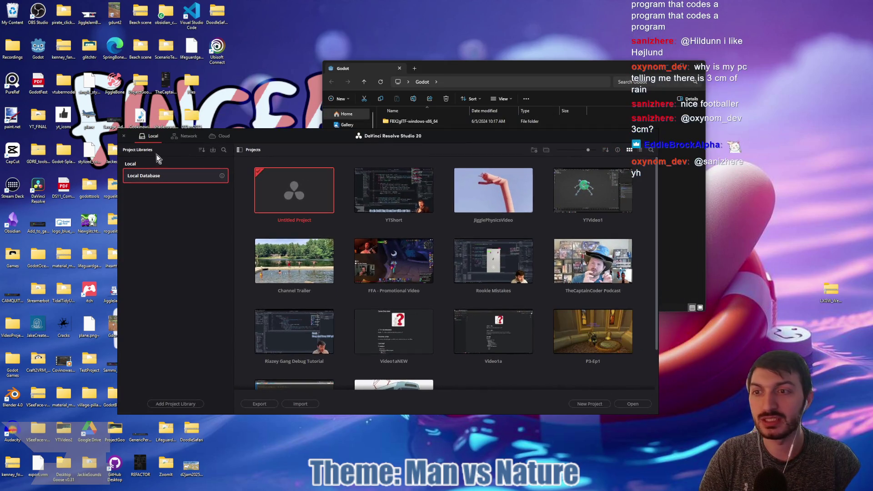
click(124, 135)
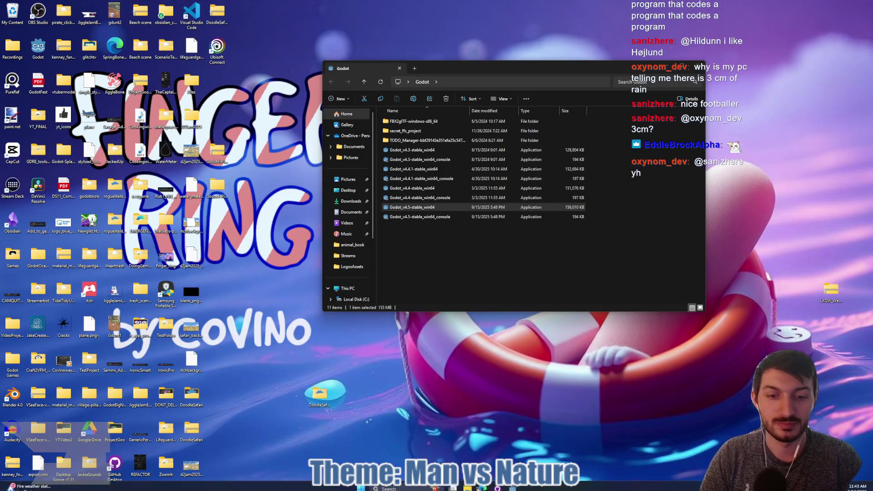
Return to the Bear Attack Simulator editor and scroll down through bear.gd
mouse_move(511, 488)
click(477, 446)
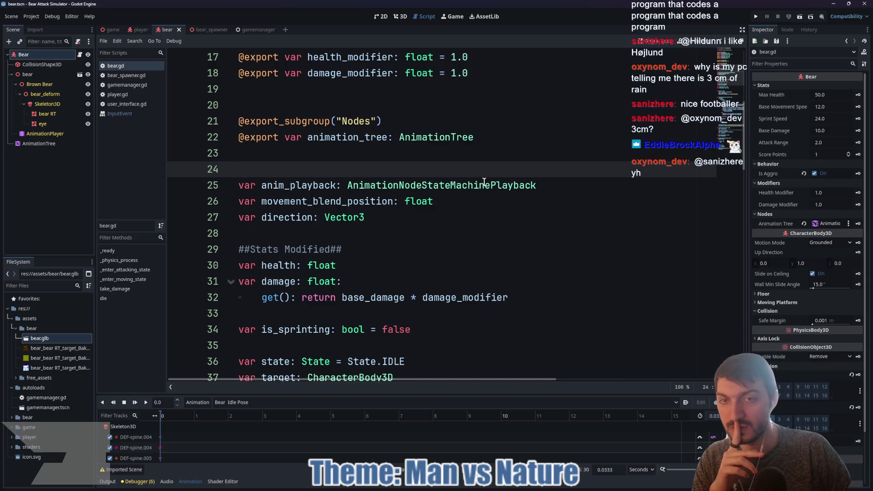
scroll(392, 220, down, 6)
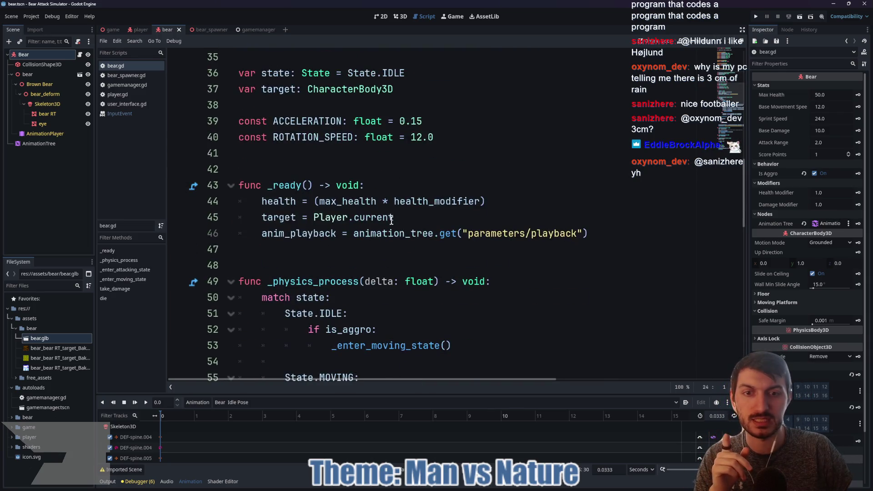
scroll(391, 221, down, 3)
scroll(401, 227, down, 2)
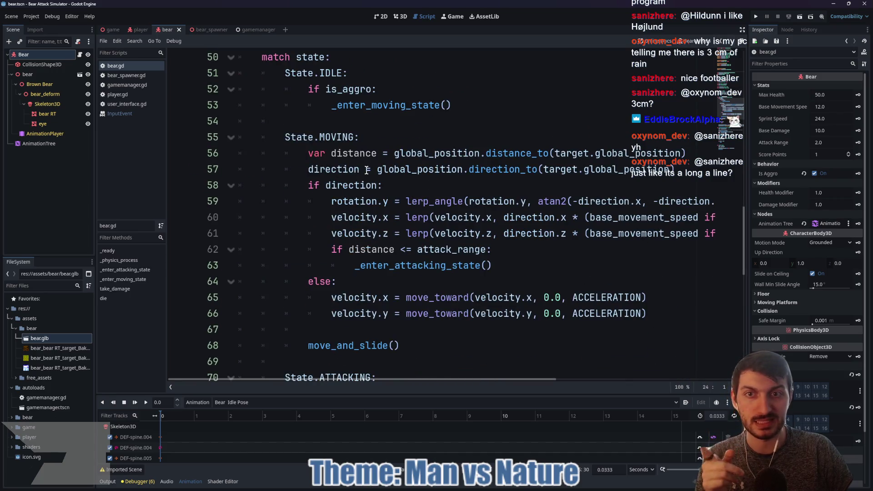
scroll(367, 173, down, 7)
Examine the blend position lerp on line 76, selecting the word direction
click(301, 136)
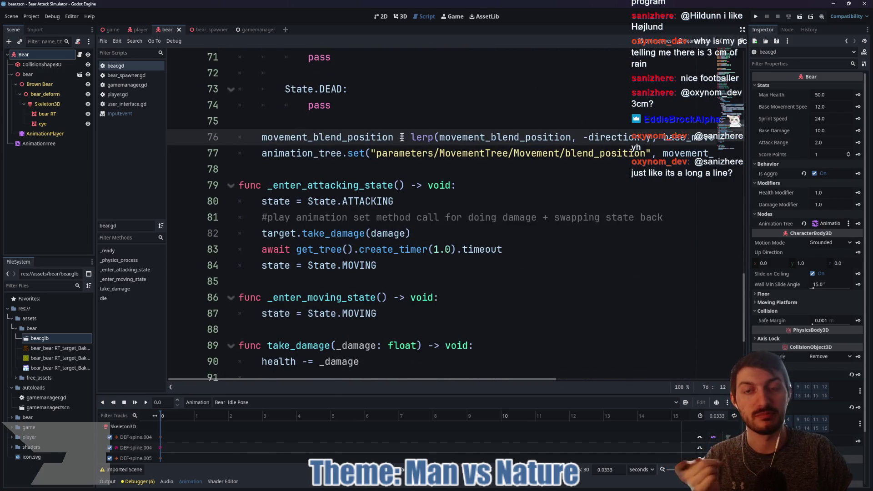
click(434, 137)
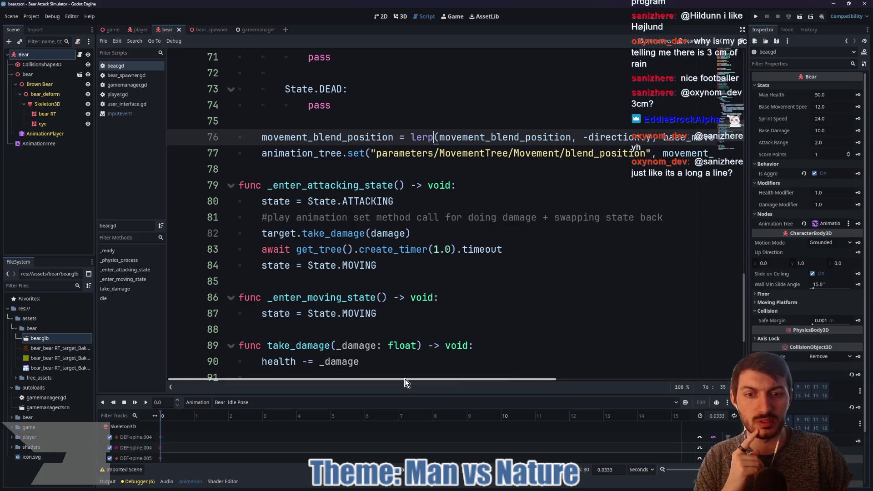
scroll(406, 383, right, 5)
click(482, 139)
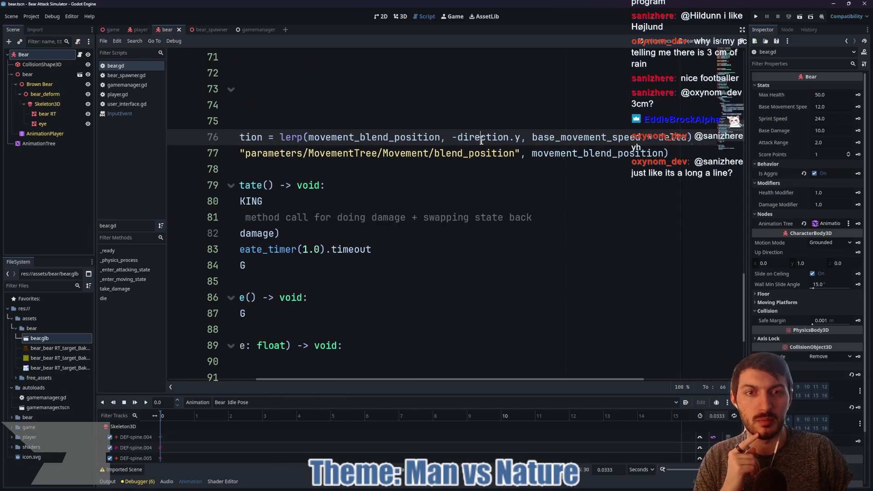
double_click(482, 140)
scroll(483, 200, up, 2)
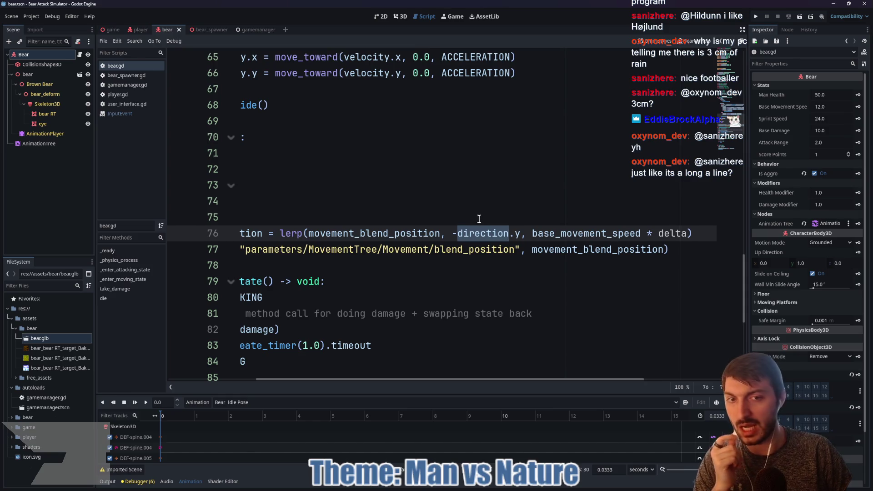
scroll(443, 379, left, 5)
scroll(421, 291, up, 1)
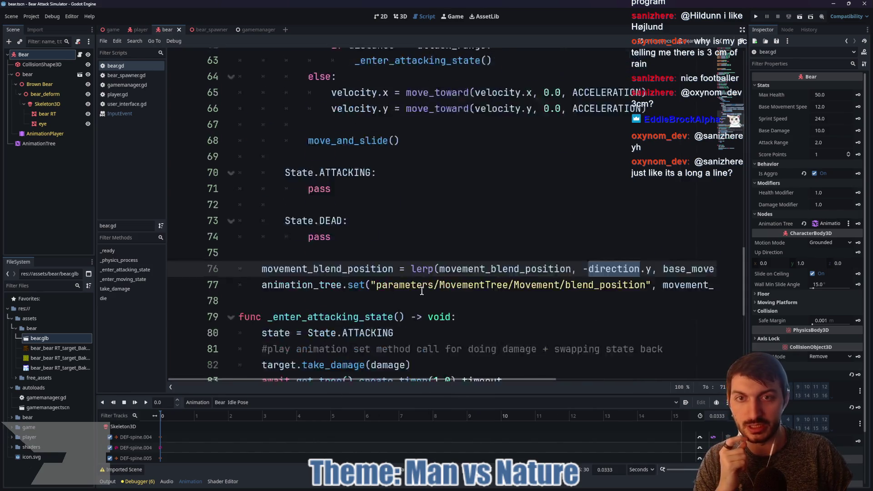
scroll(422, 291, up, 5)
Inspect the direction_to(target) call on line 57
click(417, 218)
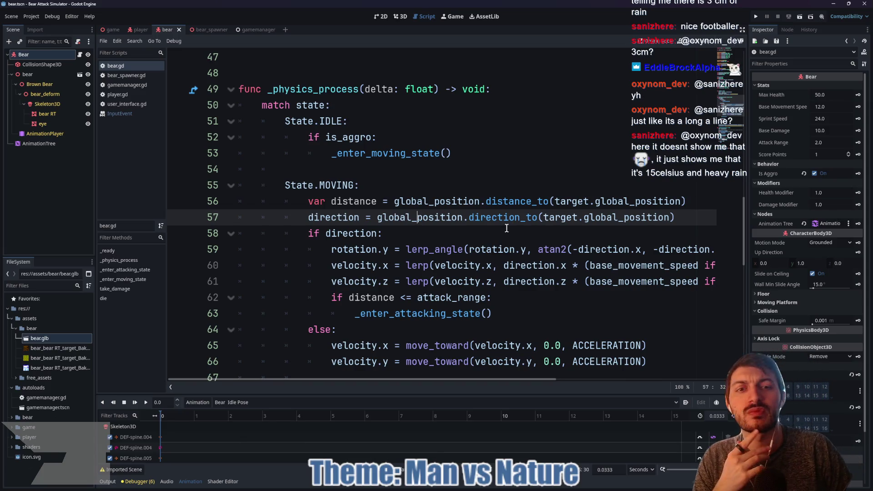
double_click(575, 218)
click(577, 217)
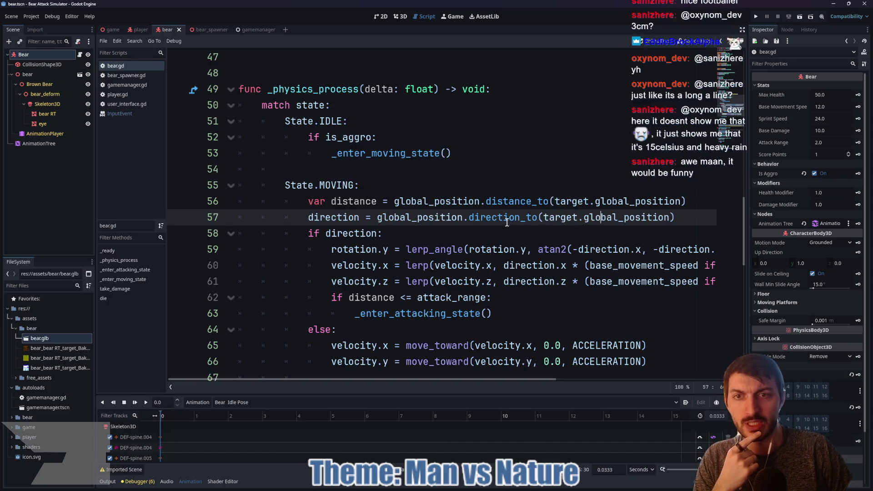
Select line 45 'target = Player.current', then view the bear scene in 3D
scroll(507, 222, up, 5)
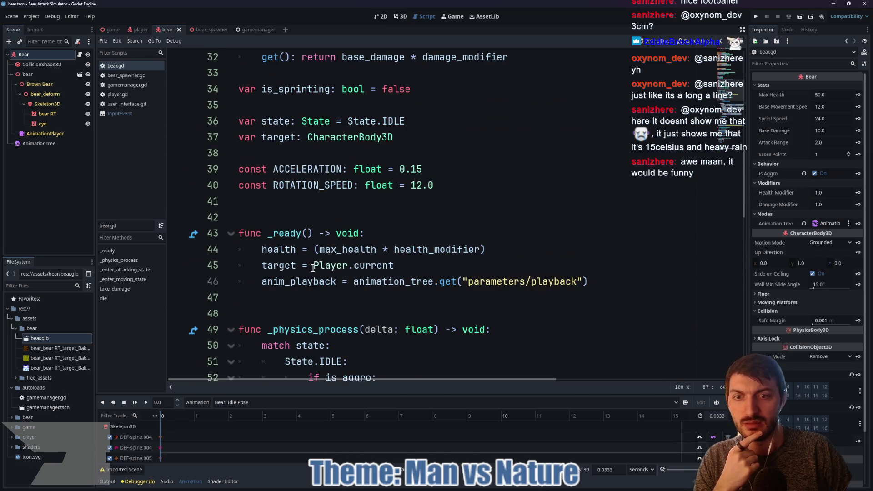
click(313, 267)
drag(435, 265, 234, 265)
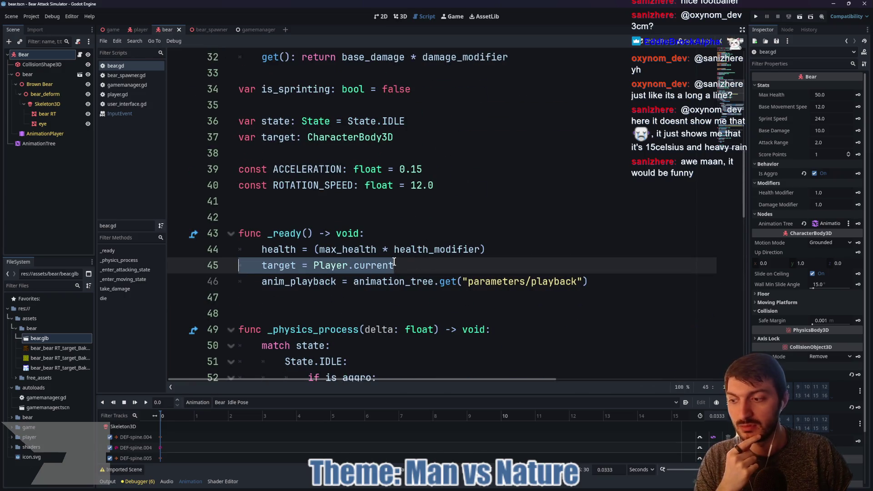
scroll(394, 260, down, 10)
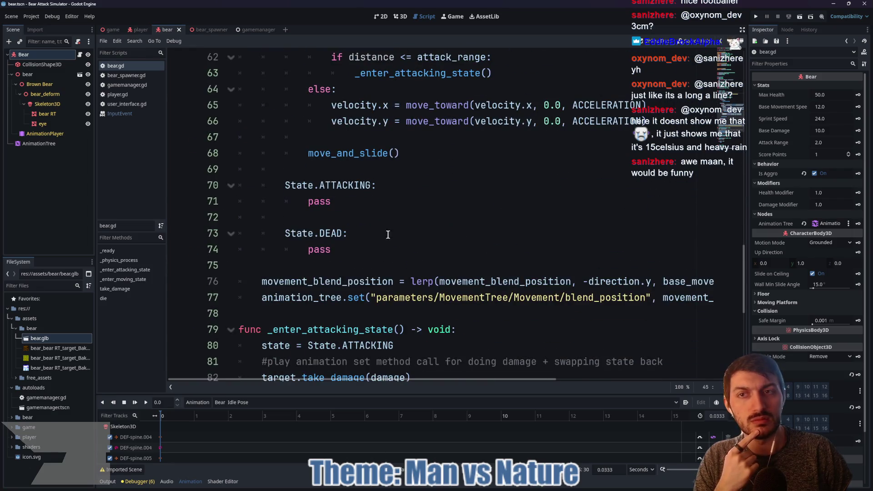
click(403, 16)
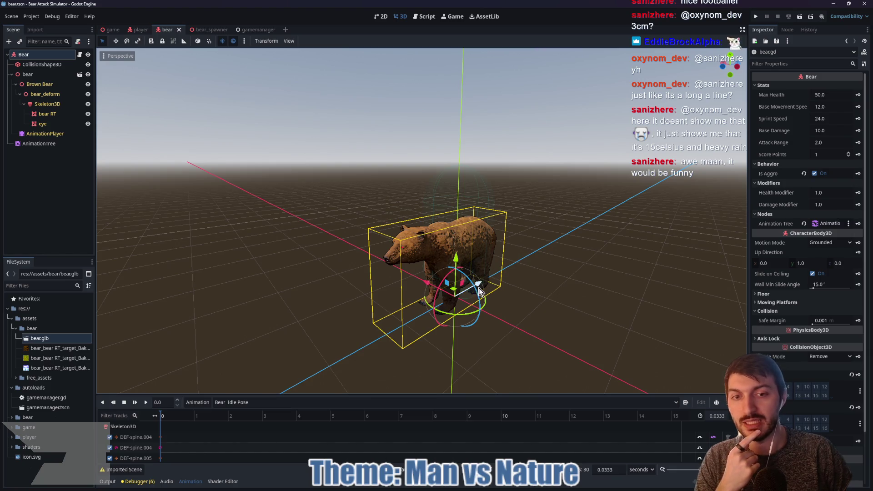
Change -direction.y to -direction.z on line 76 of bear.gd
click(80, 55)
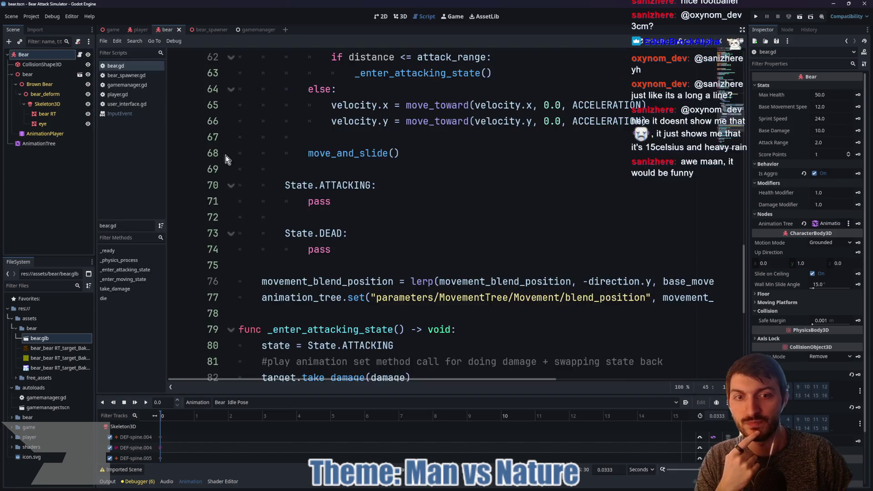
click(651, 282)
key(BackSpace)
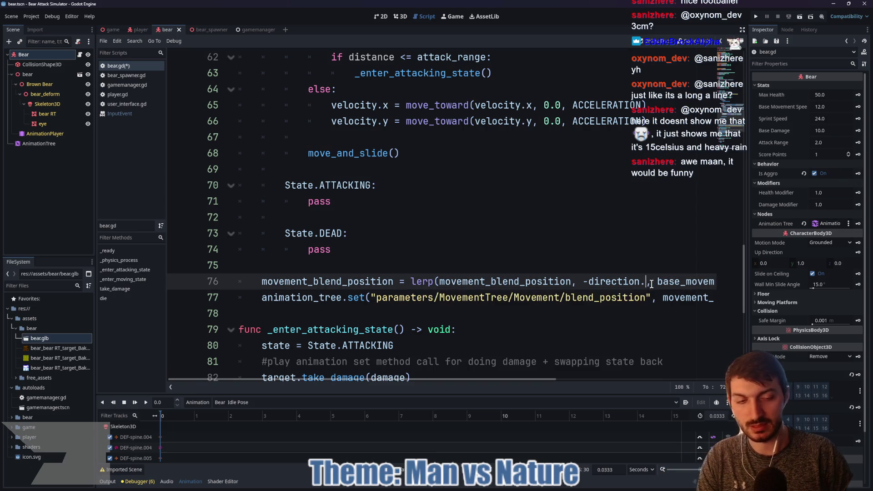
text(z)
click(574, 277)
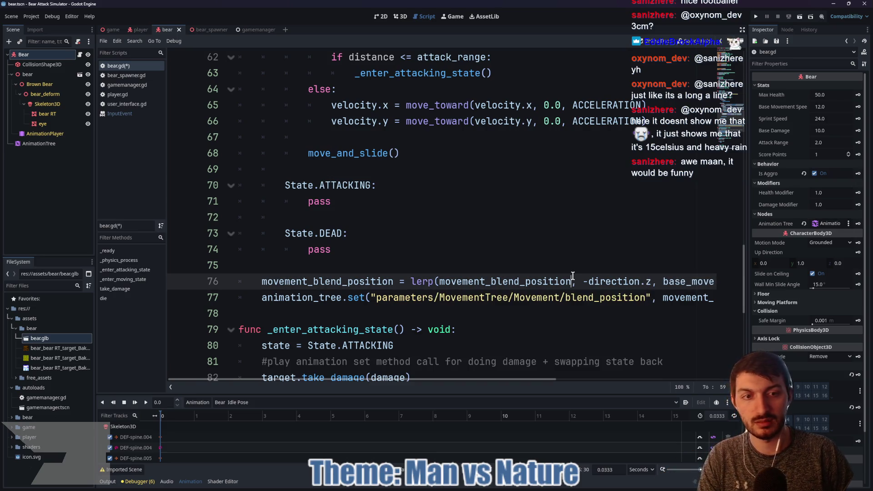
Run the game scene with F5, punch the charging bear repeatedly, then stop with F8
click(114, 28)
key(F5)
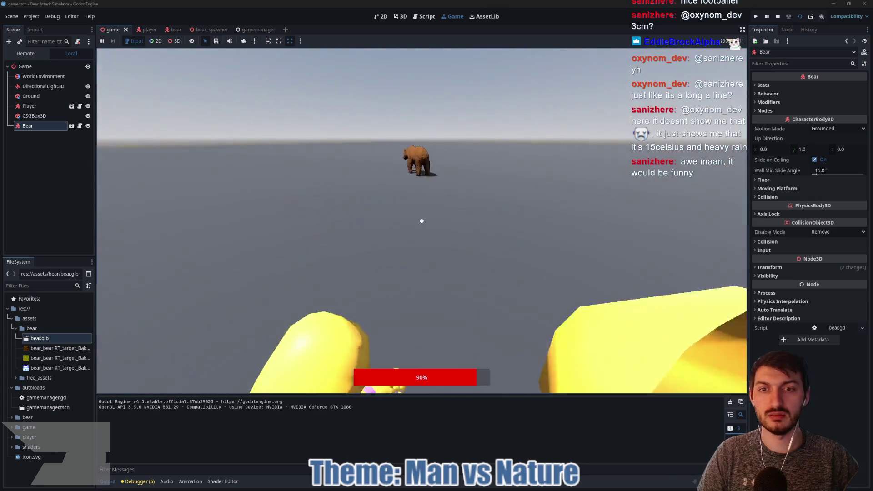
click(422, 221)
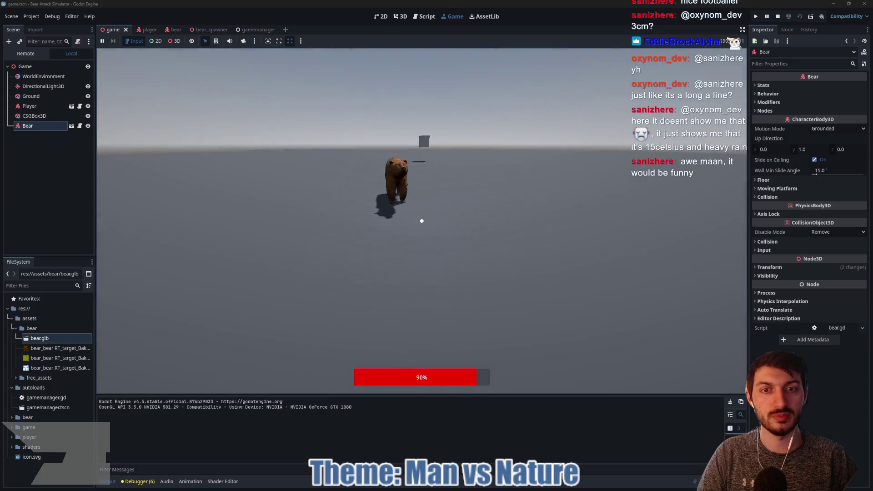
click(422, 221)
click(422, 222)
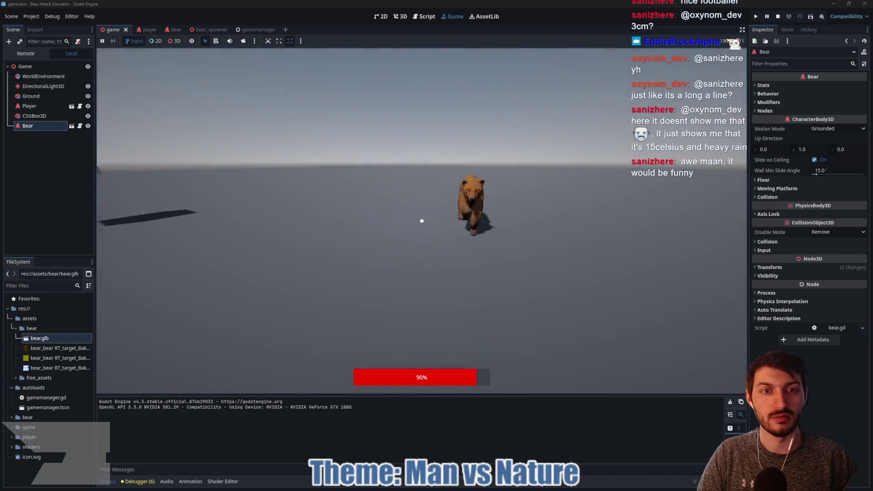
click(423, 222)
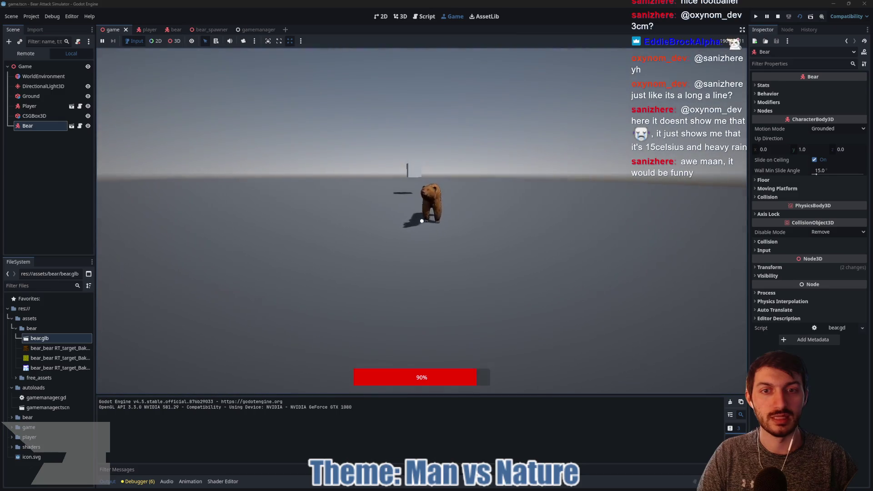
click(422, 221)
click(422, 221)
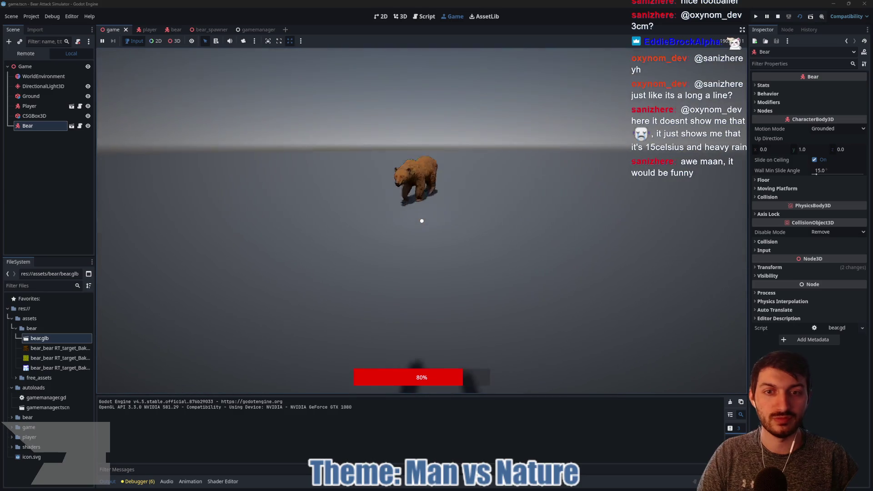
key(F8)
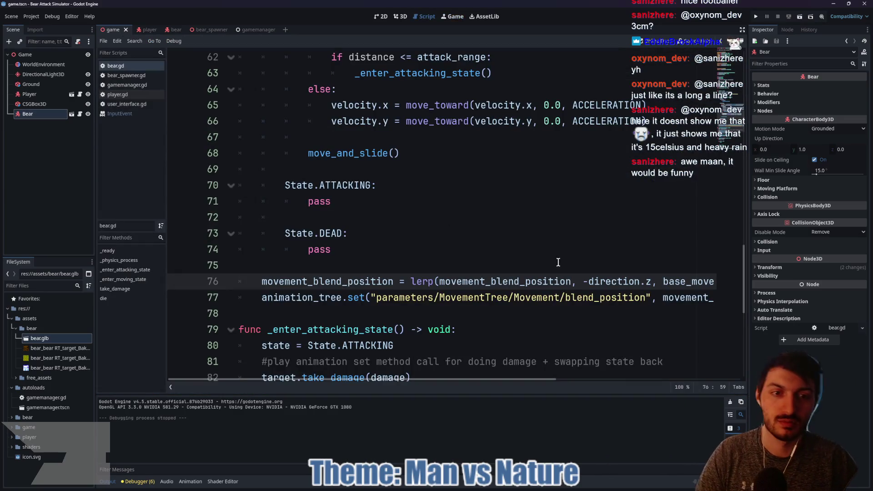
click(591, 282)
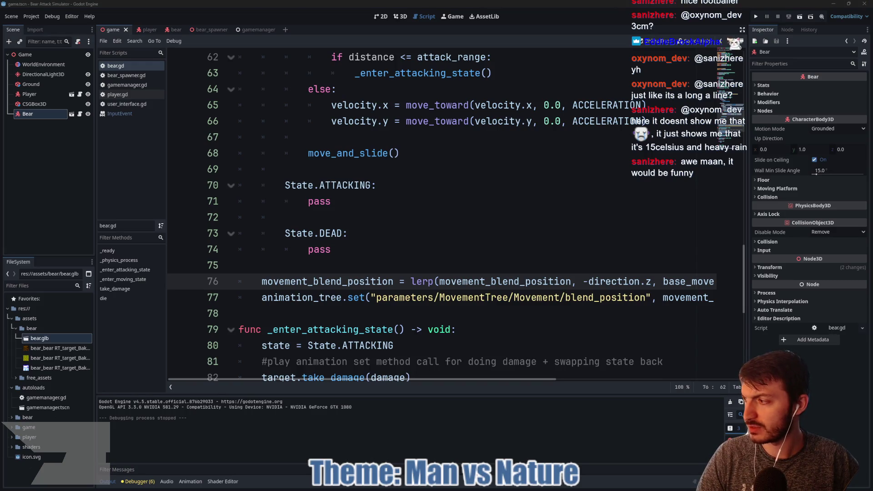
click(589, 265)
click(603, 281)
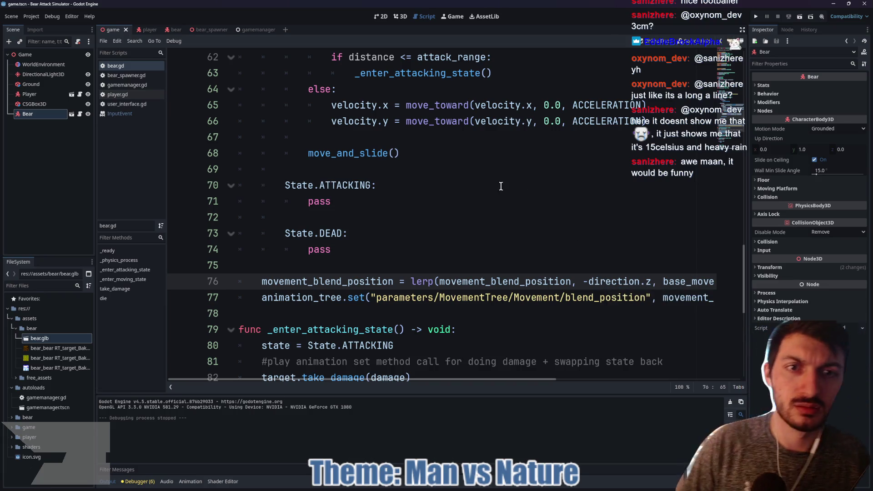
scroll(543, 259, up, 2)
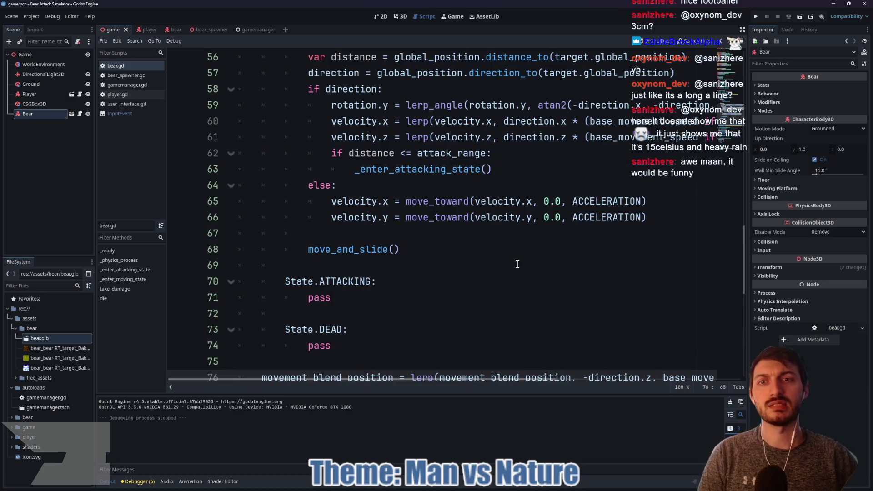
scroll(519, 264, up, 1)
mouse_move(431, 186)
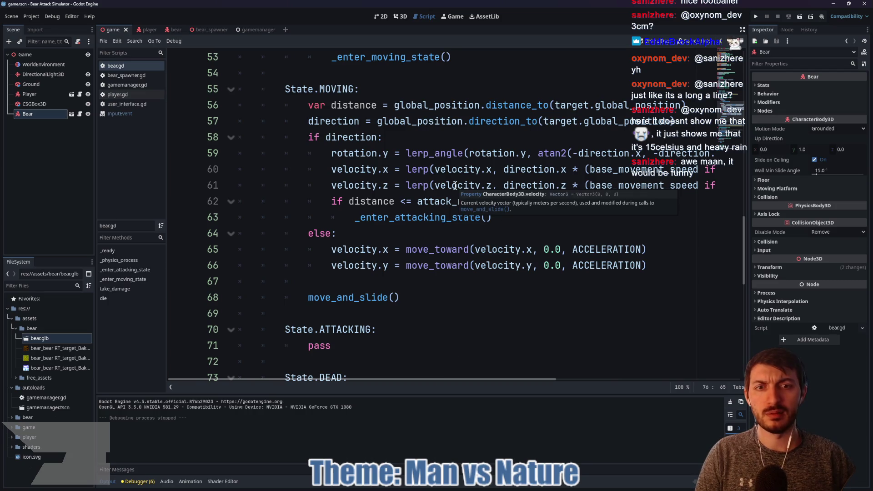
mouse_move(433, 379)
mouse_down()
mouse_move(585, 390)
mouse_move(651, 383)
mouse_move(433, 384)
mouse_up()
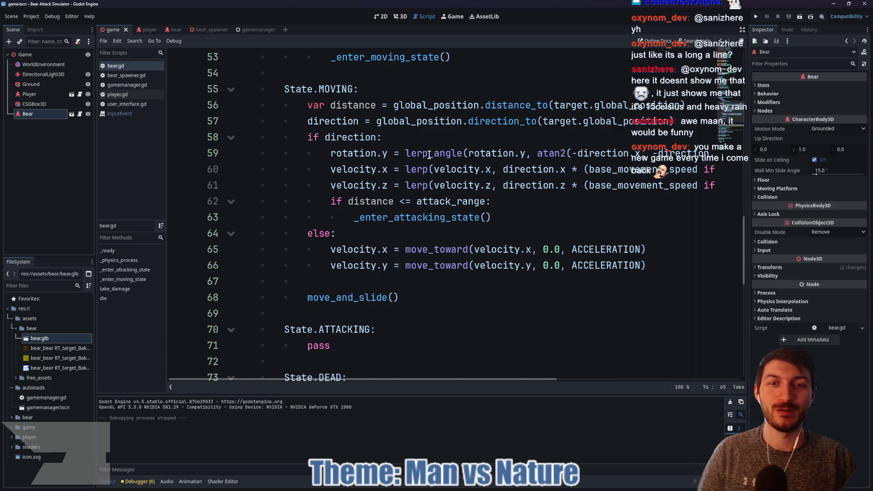
click(419, 130)
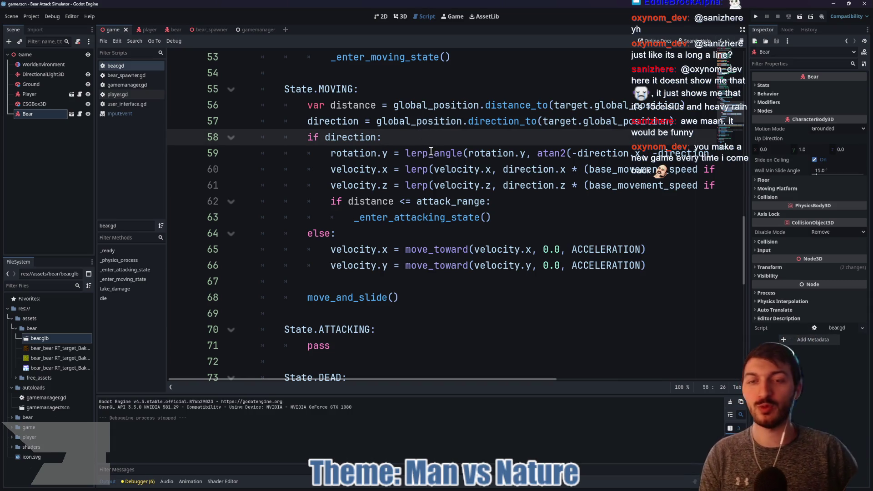
mouse_move(488, 148)
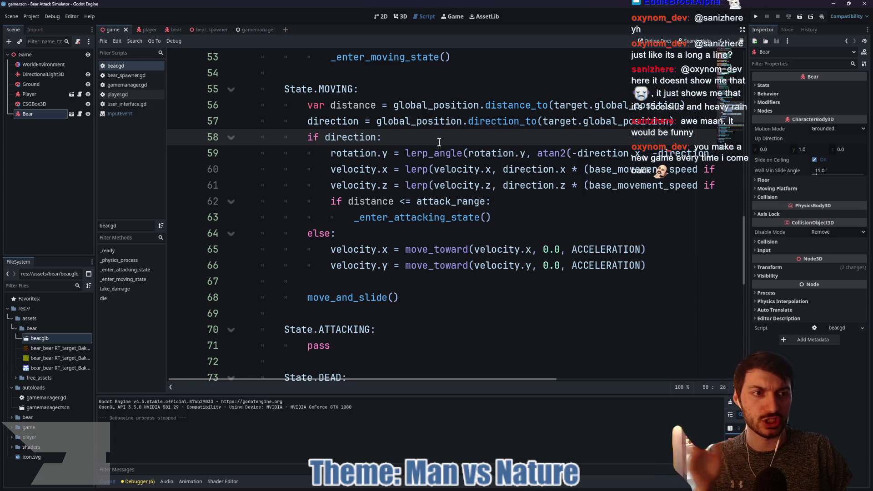
mouse_move(425, 146)
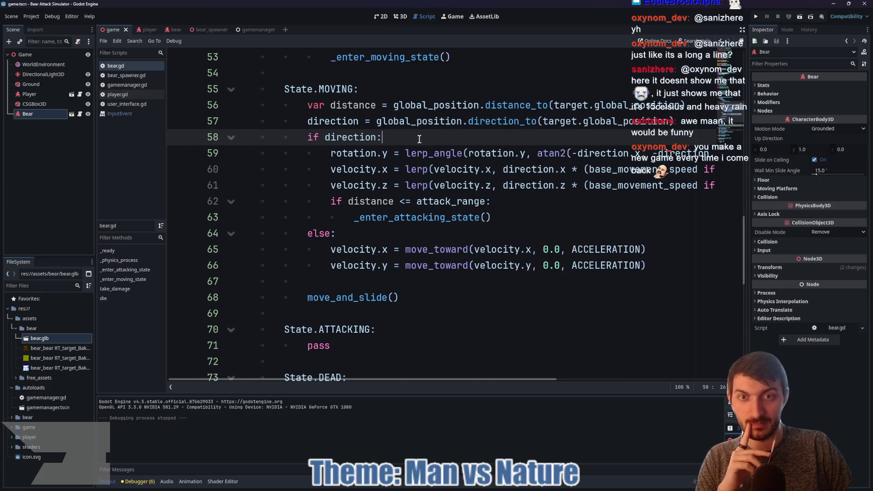
double_click(520, 122)
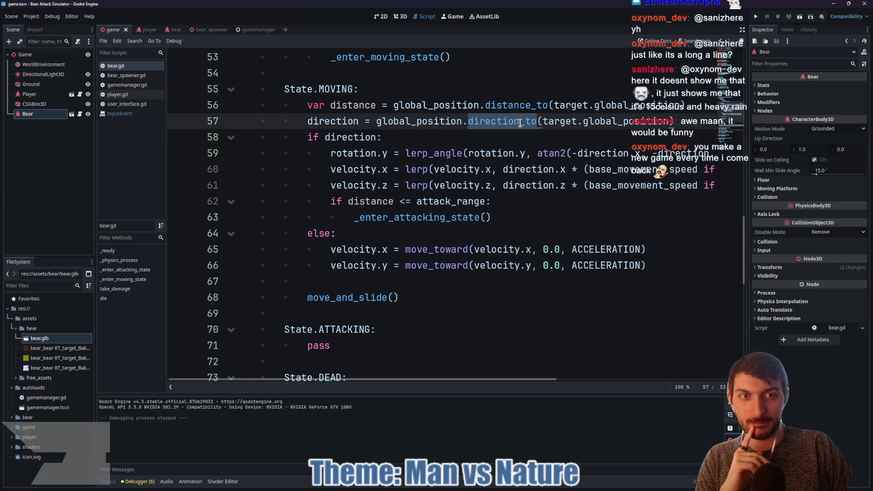
mouse_move(521, 124)
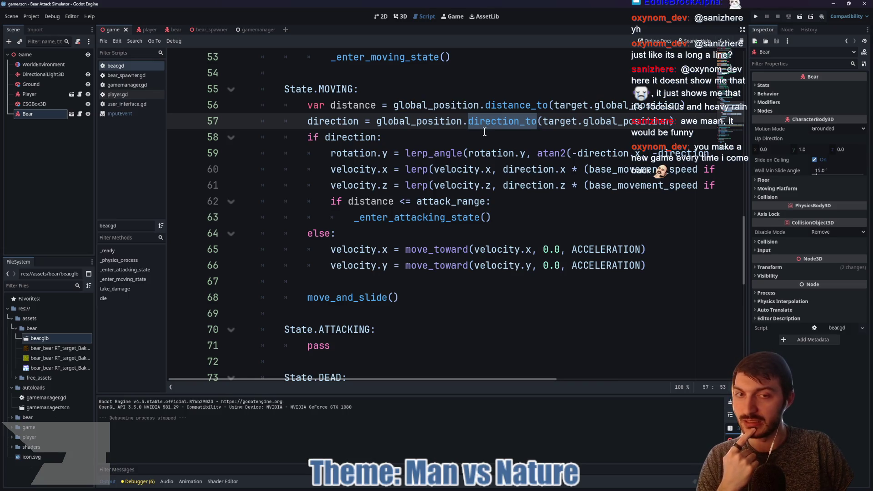
click(590, 121)
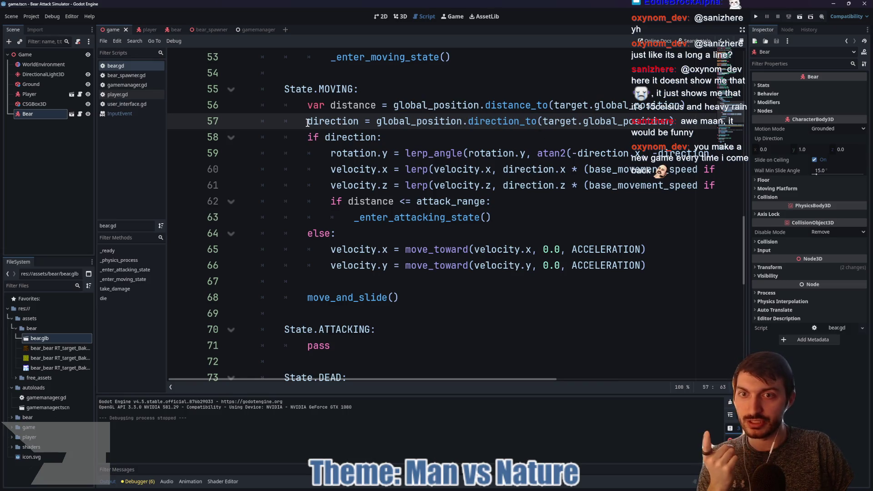
drag(307, 122, 573, 124)
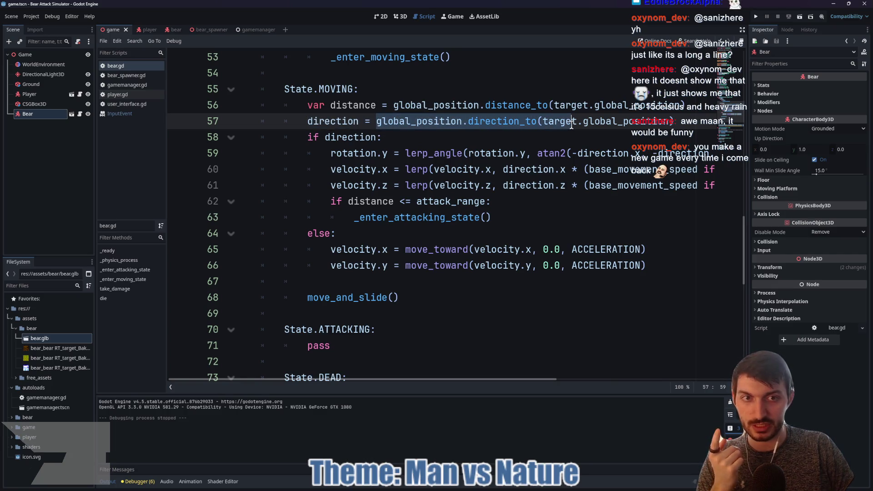
click(601, 124)
mouse_move(669, 124)
mouse_down()
mouse_move(509, 124)
mouse_move(542, 126)
mouse_up()
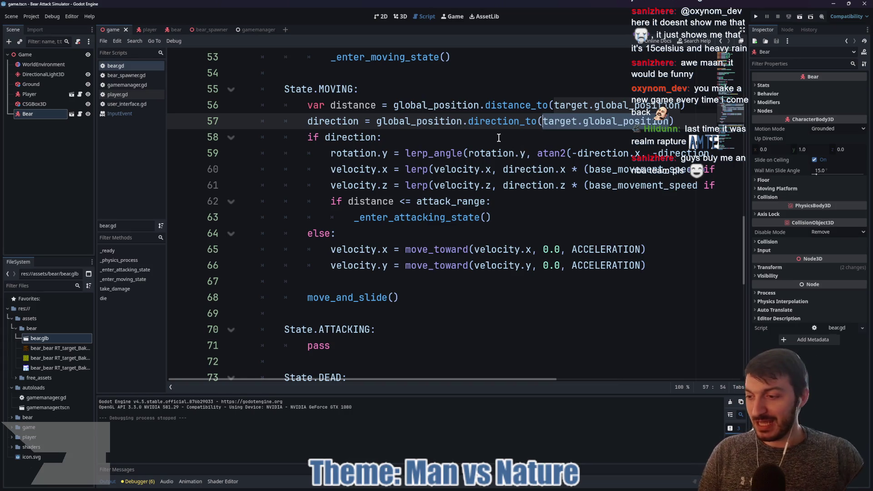
click(499, 137)
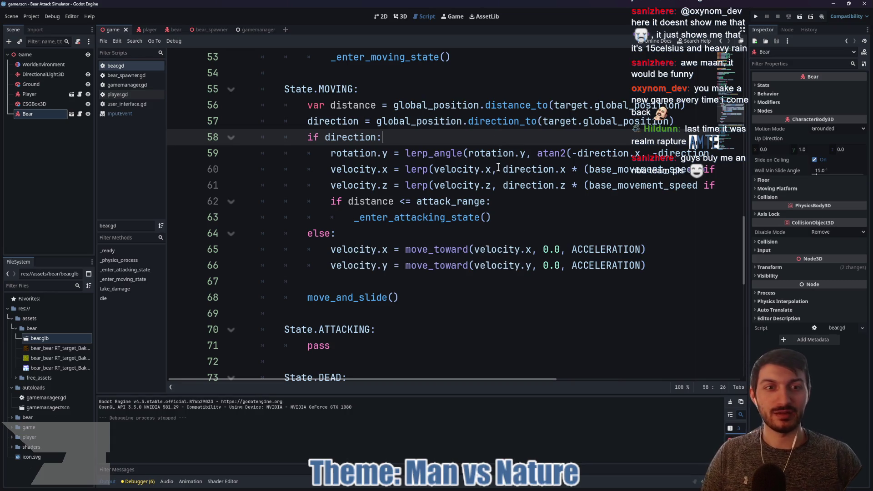
scroll(510, 198, down, 1)
scroll(516, 234, down, 1)
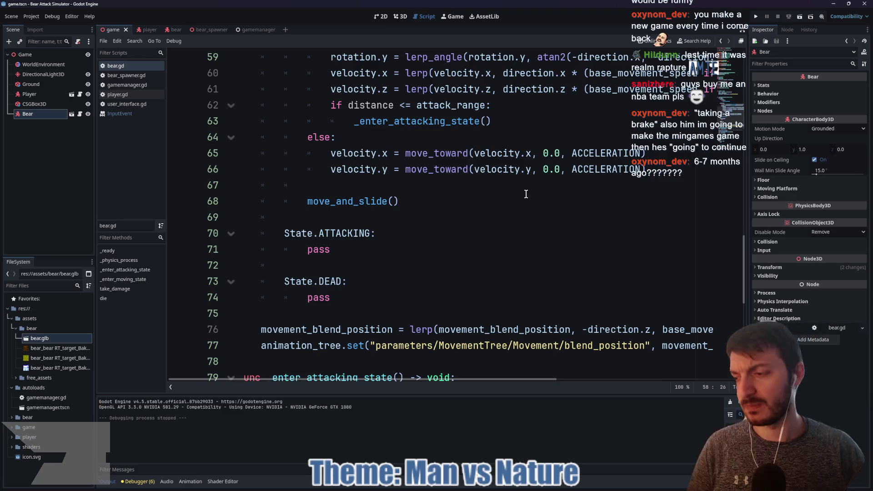
click(509, 189)
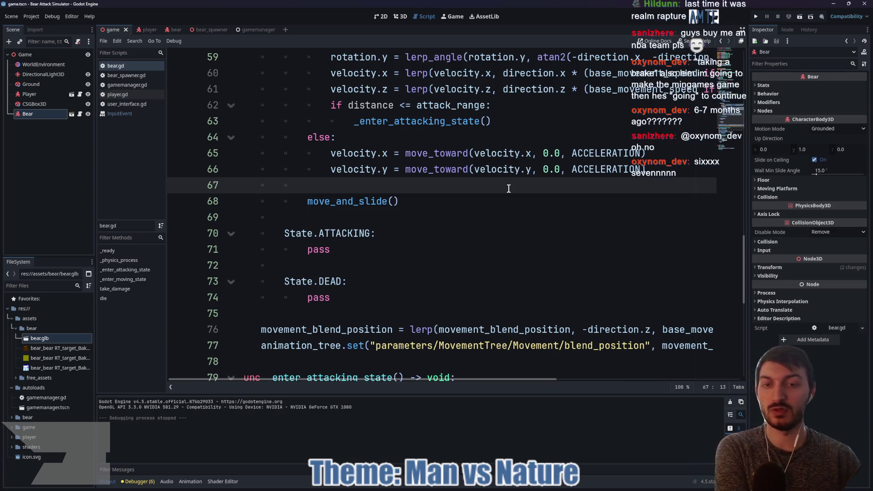
scroll(451, 210, up, 2)
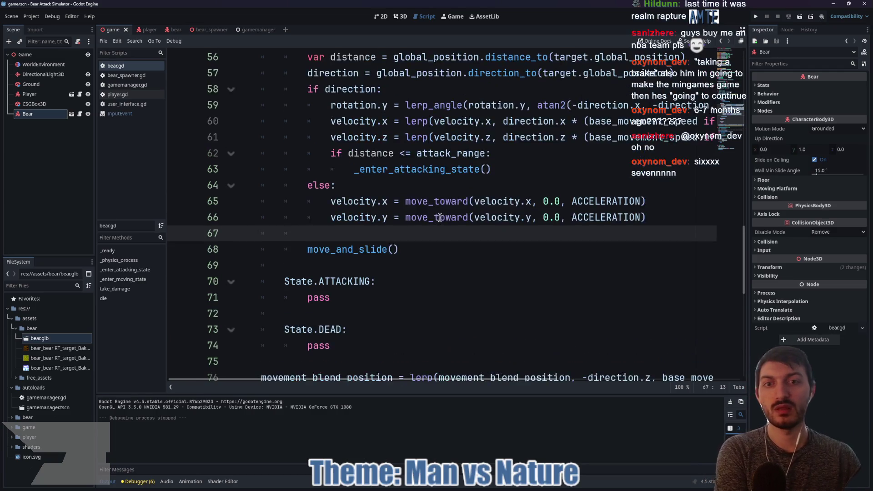
click(423, 233)
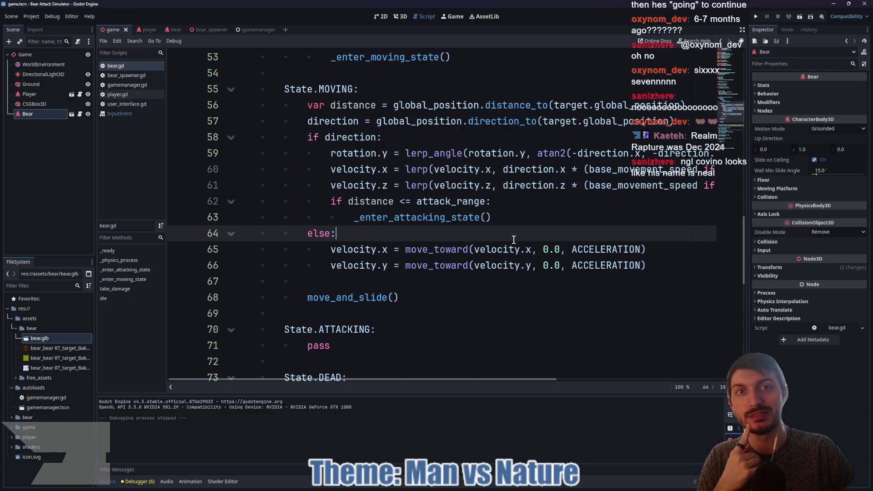
Scroll bear.gd and select direction in line 76's blend position code
scroll(515, 239, down, 1)
scroll(590, 193, up, 1)
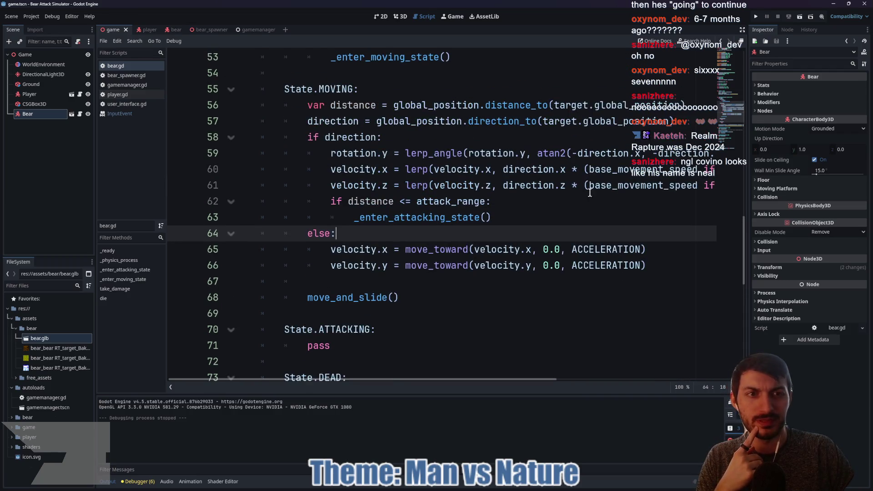
mouse_move(495, 379)
mouse_down()
mouse_move(587, 388)
mouse_move(553, 386)
mouse_move(524, 344)
mouse_up()
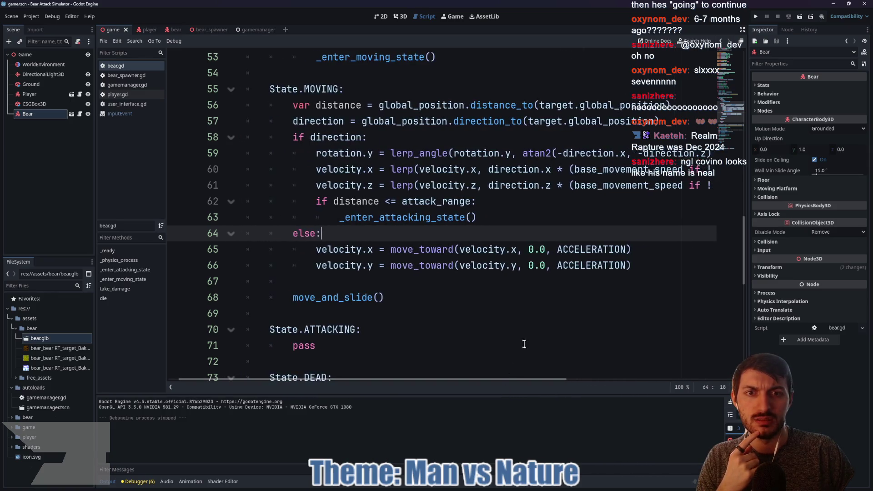
scroll(524, 344, down, 6)
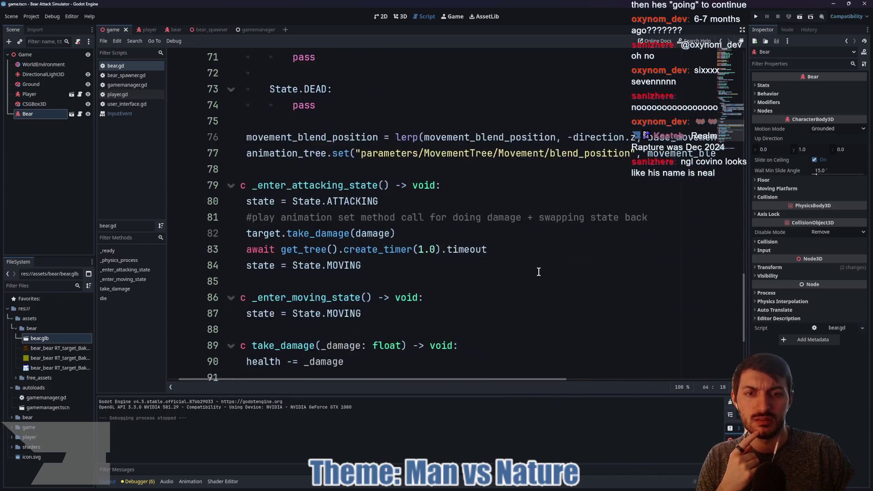
double_click(600, 138)
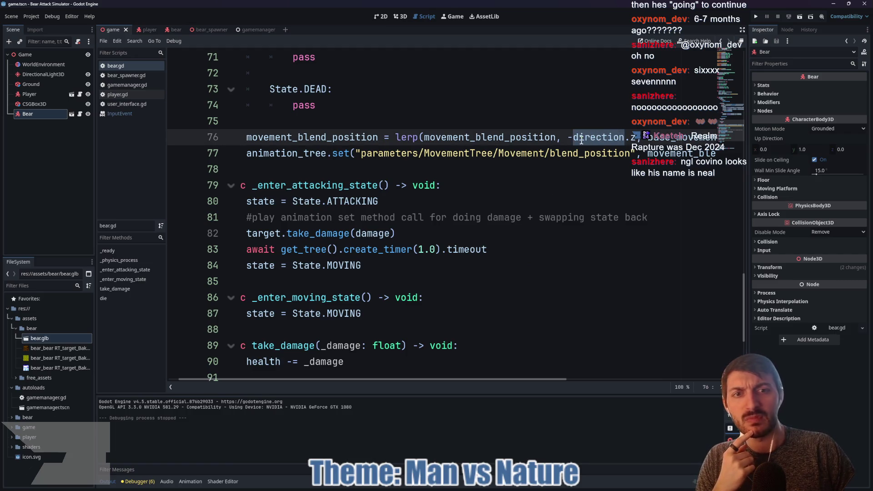
Check lines 71–75 of bear.gd, then switch to the player scene and player.gd
scroll(557, 210, up, 2)
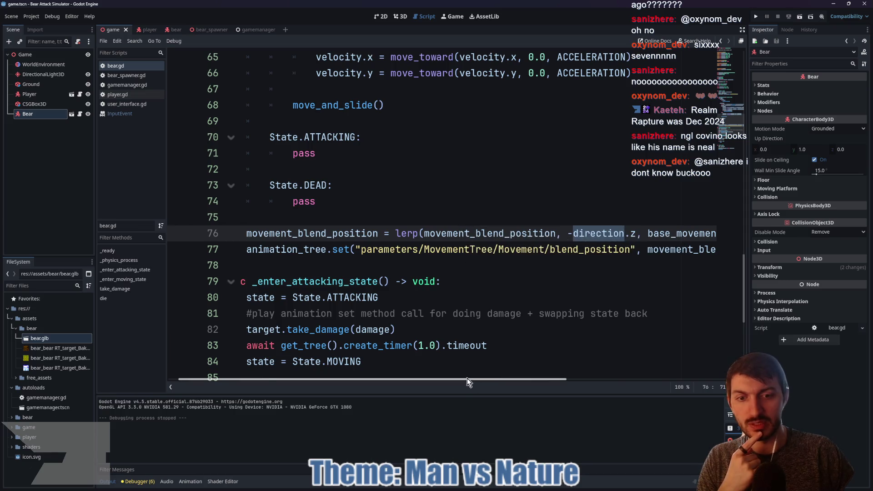
scroll(478, 316, up, 1)
scroll(478, 315, up, 3)
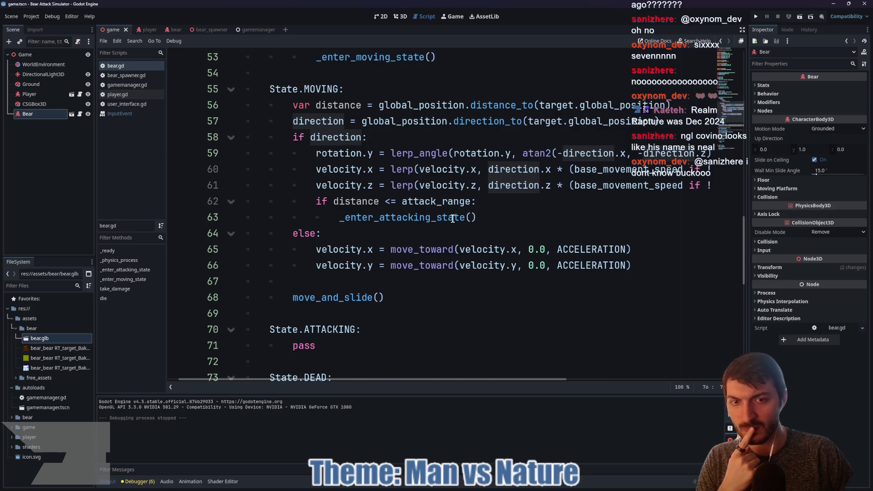
scroll(452, 217, down, 4)
click(454, 215)
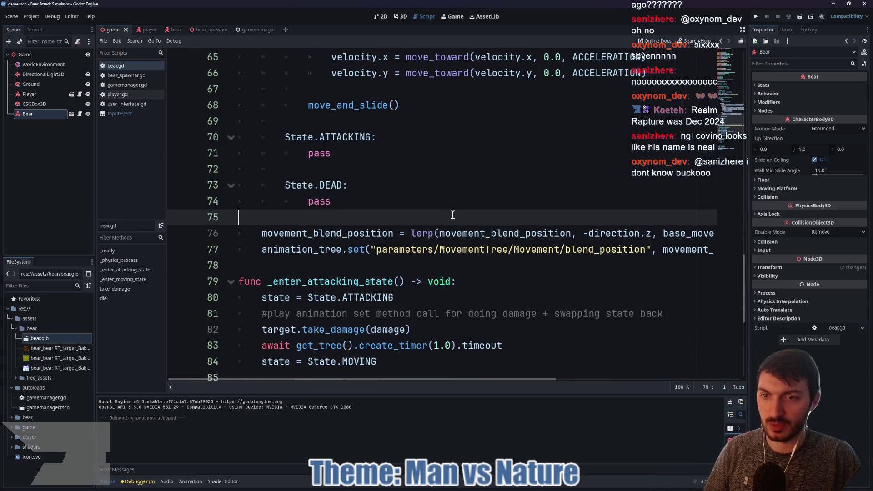
click(381, 146)
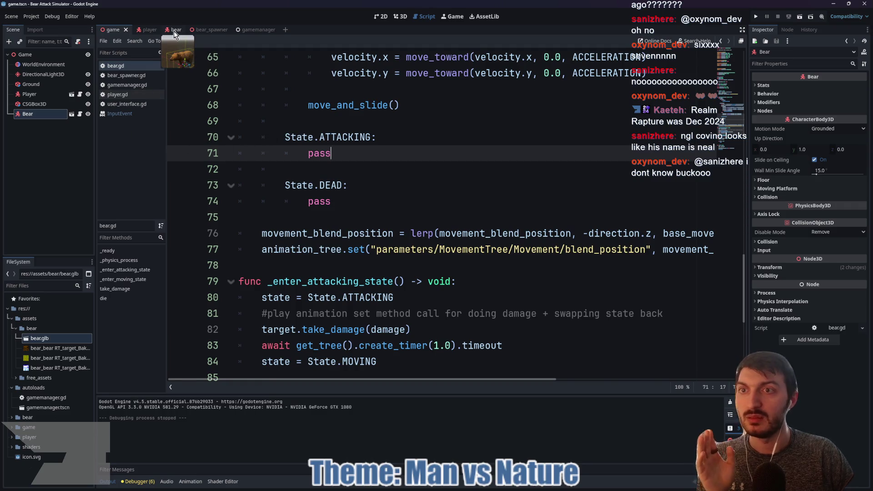
click(146, 31)
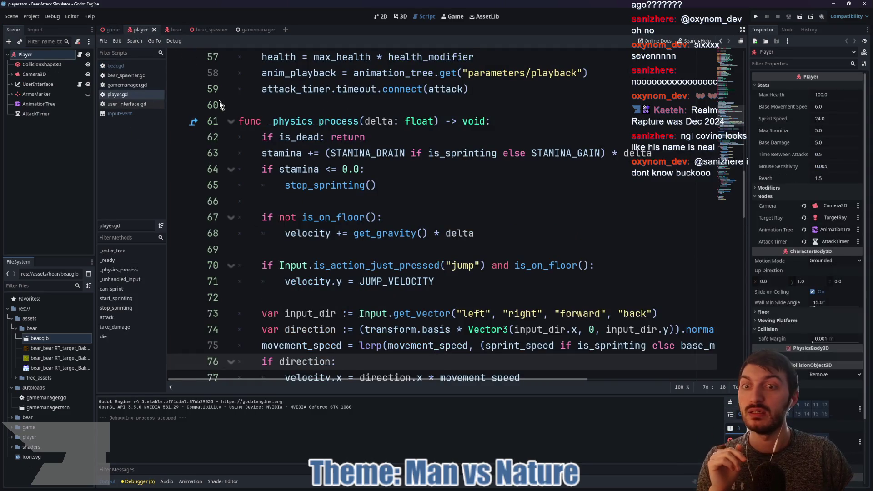
Switch back to the bear scene, briefly opening and closing the shader editor panel
click(174, 30)
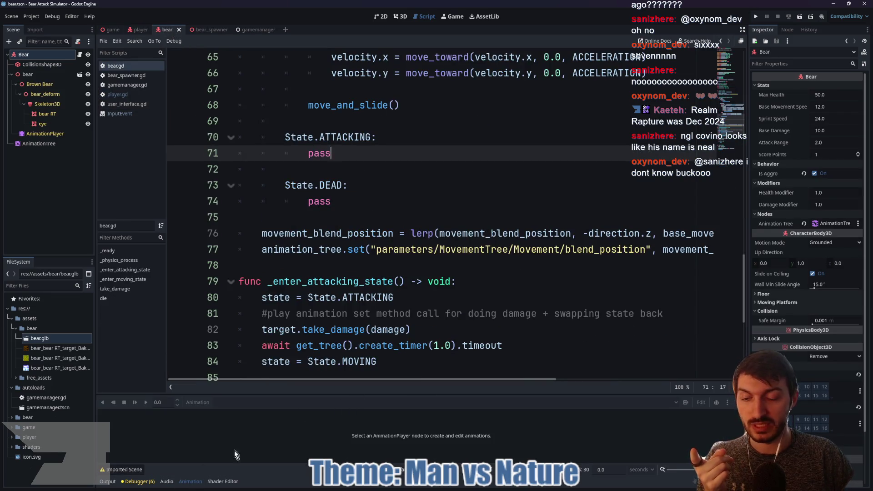
click(223, 482)
click(186, 484)
Select the AnimationTree node, enlarge its graph, dismiss the Add Animation menu, then shrink it back
click(38, 143)
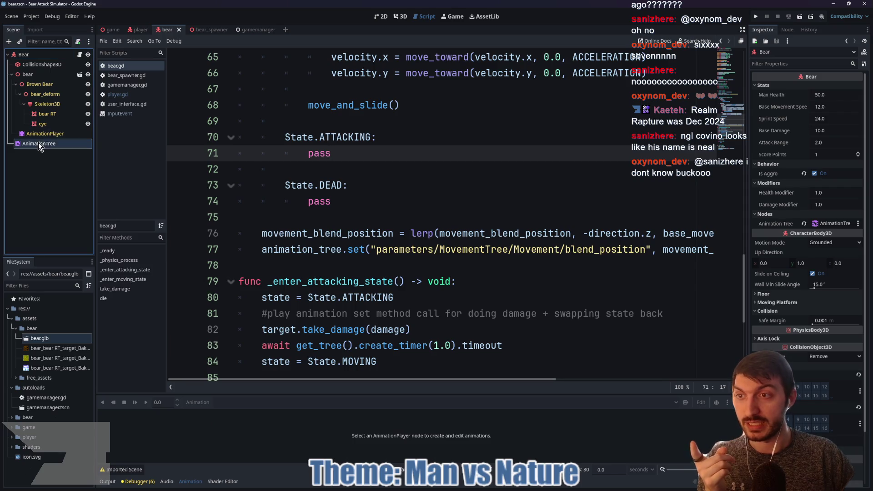
drag(360, 356, 359, 129)
right_click(199, 276)
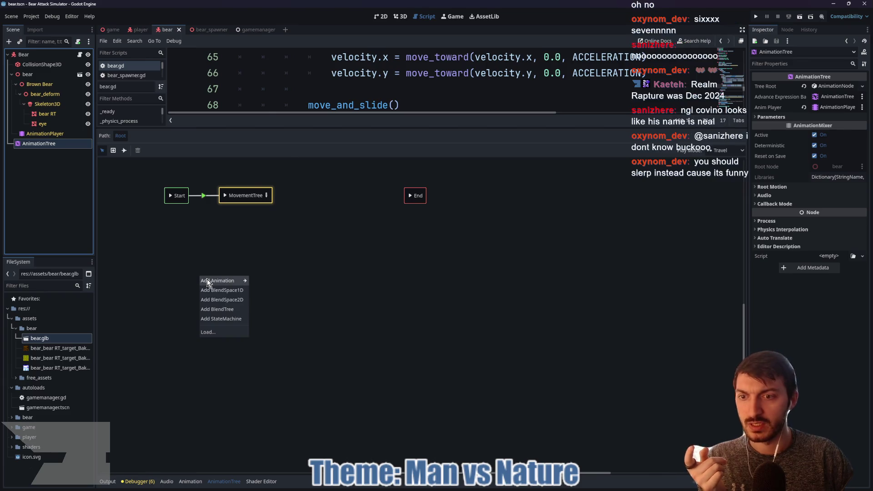
mouse_move(207, 280)
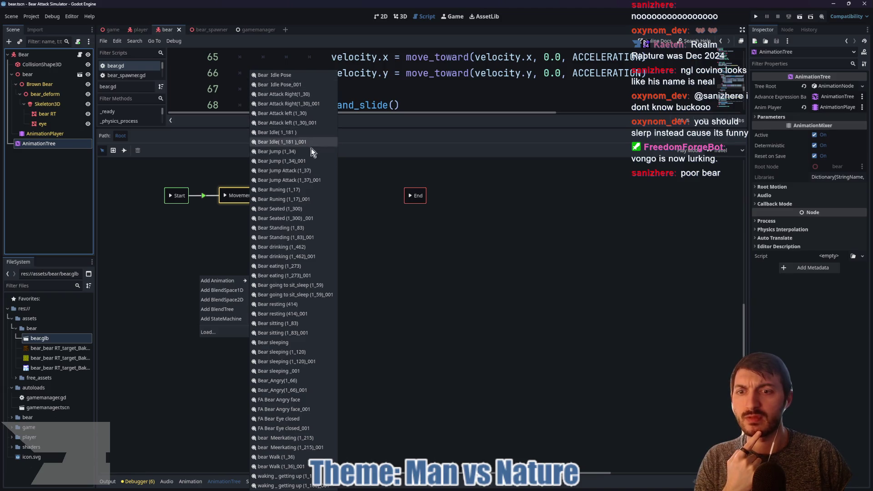
click(419, 309)
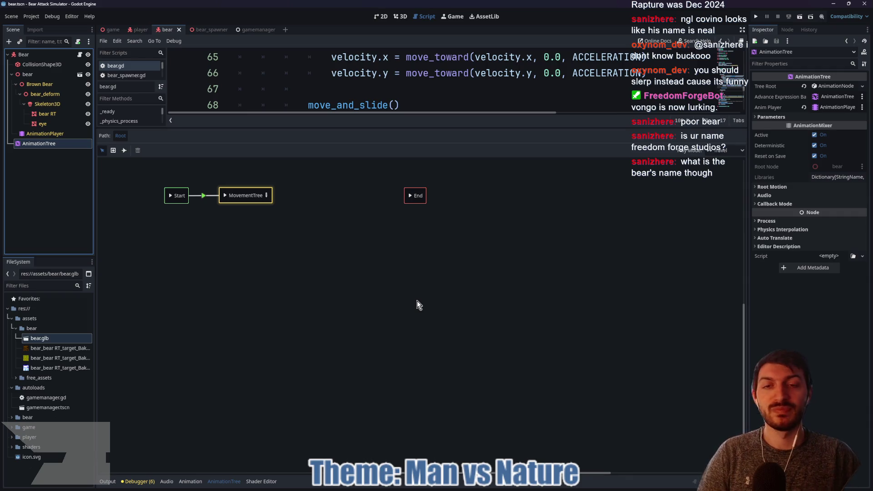
drag(402, 127, 402, 353)
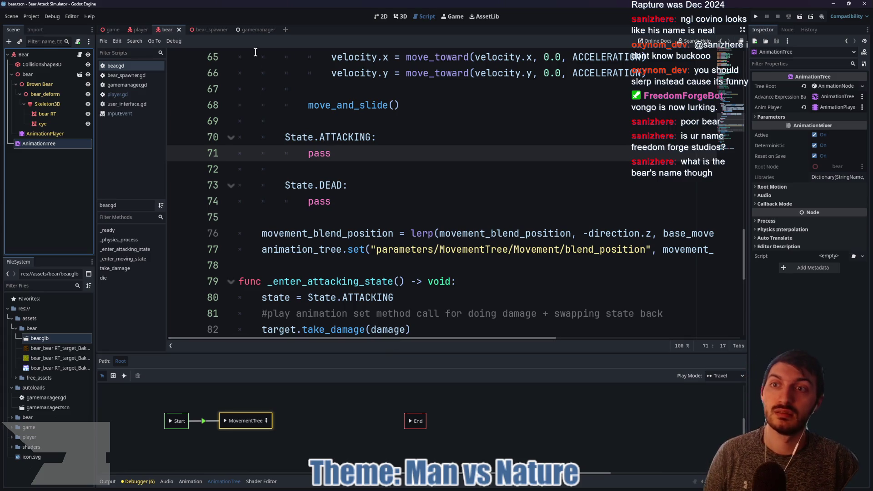
Show the bear in the 3D view, then bring up the Godot docs Ragdoll system page
click(400, 16)
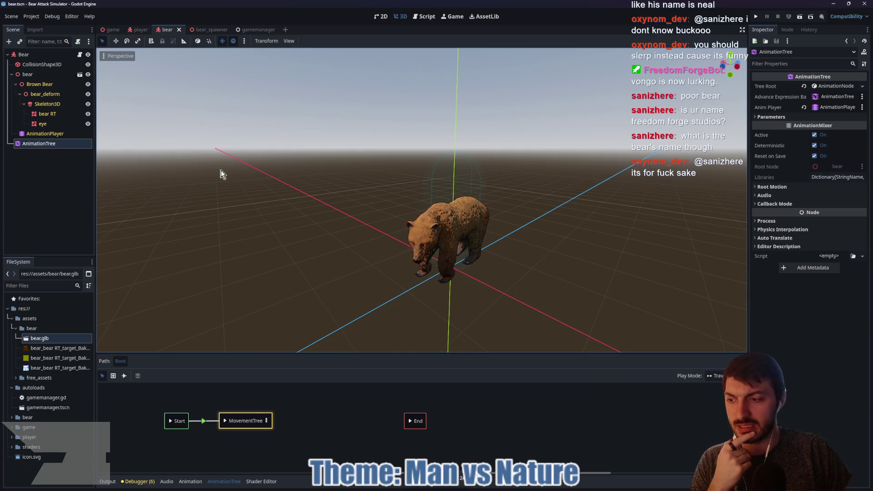
mouse_move(486, 488)
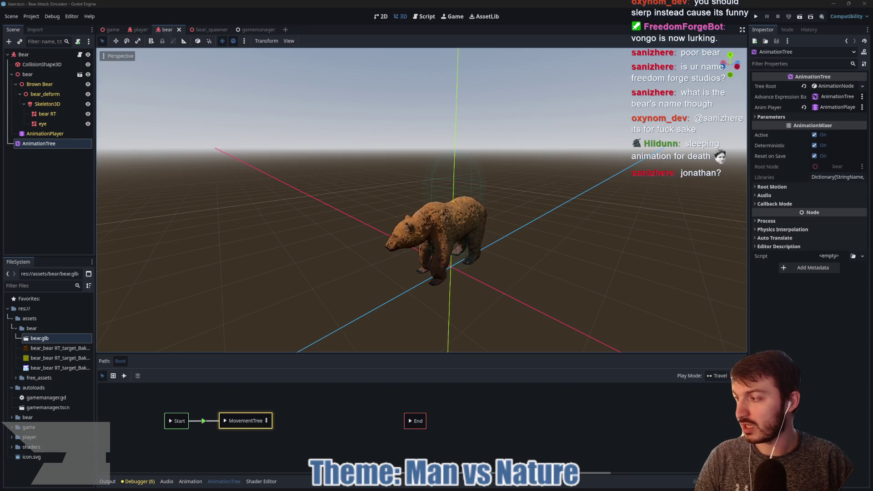
key(alt+Tab)
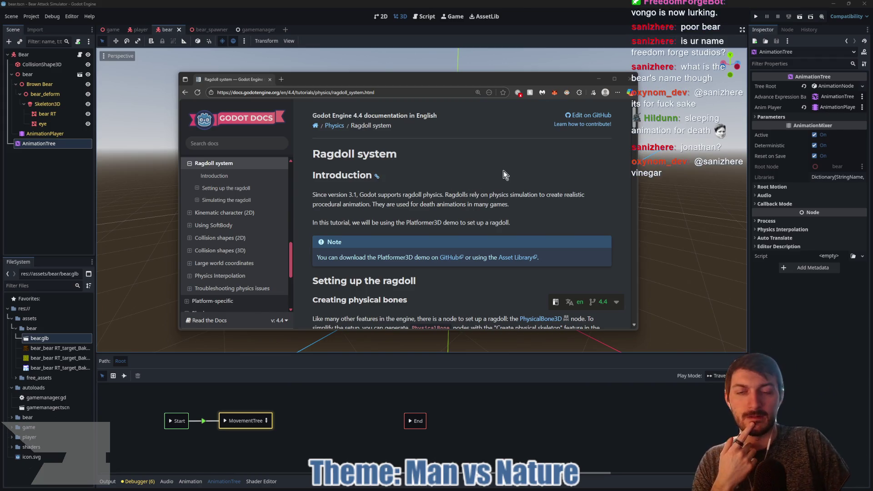
Enlarge the Ragdoll system docs browser window and move it up-left
scroll(495, 182, down, 1)
mouse_move(637, 332)
mouse_down()
mouse_move(730, 403)
mouse_move(806, 395)
mouse_up()
drag(528, 81, 416, 63)
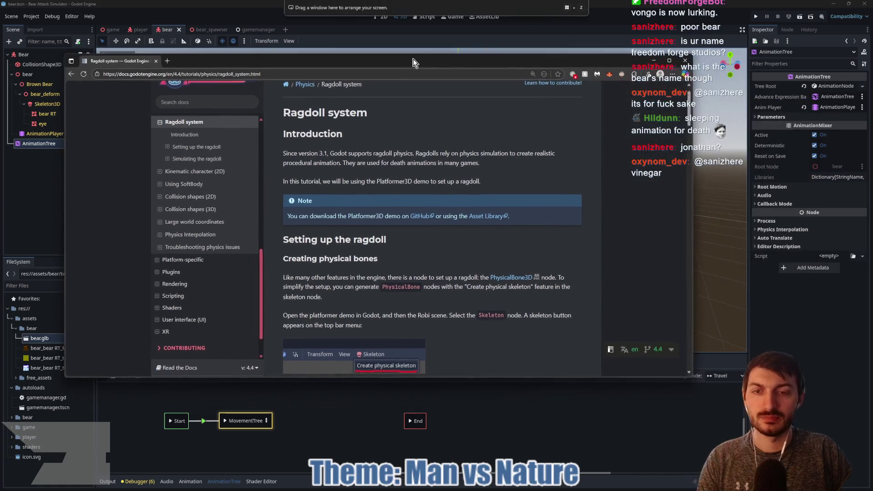
scroll(440, 198, down, 4)
scroll(430, 188, up, 1)
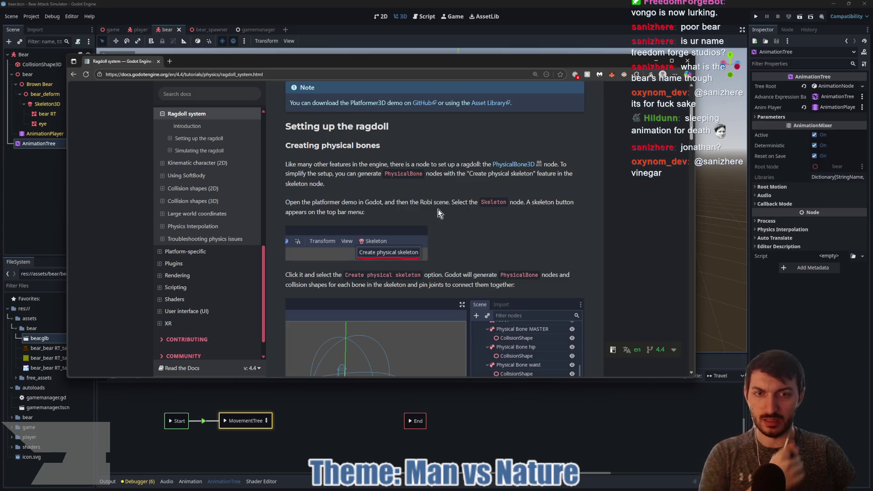
Read down the Ragdoll system tutorial to its Joints adjustment section
scroll(438, 209, down, 2)
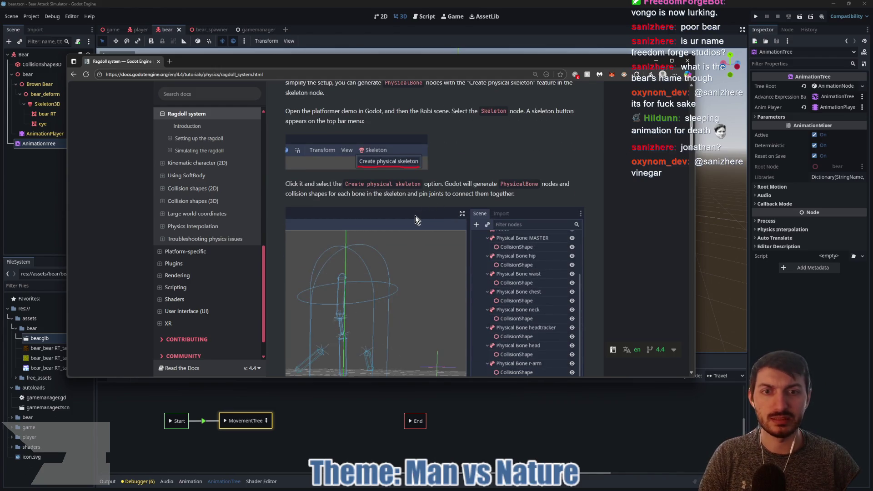
scroll(408, 212, down, 5)
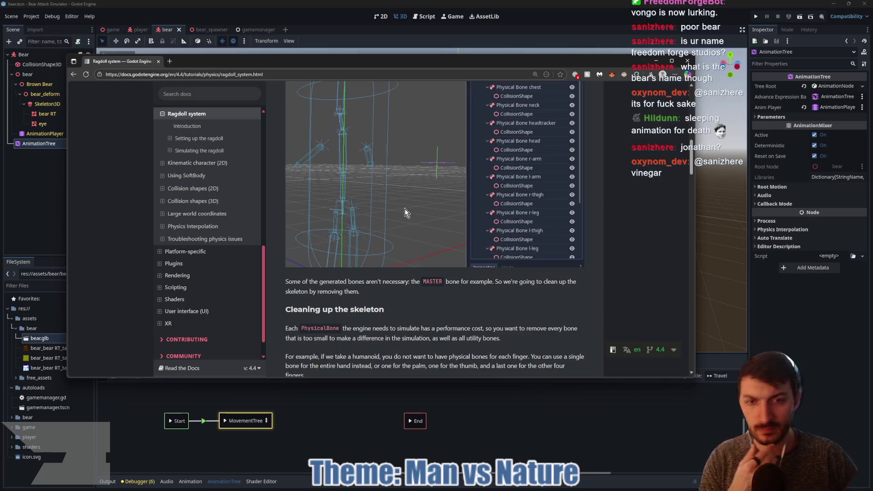
scroll(405, 210, down, 1)
scroll(424, 239, down, 2)
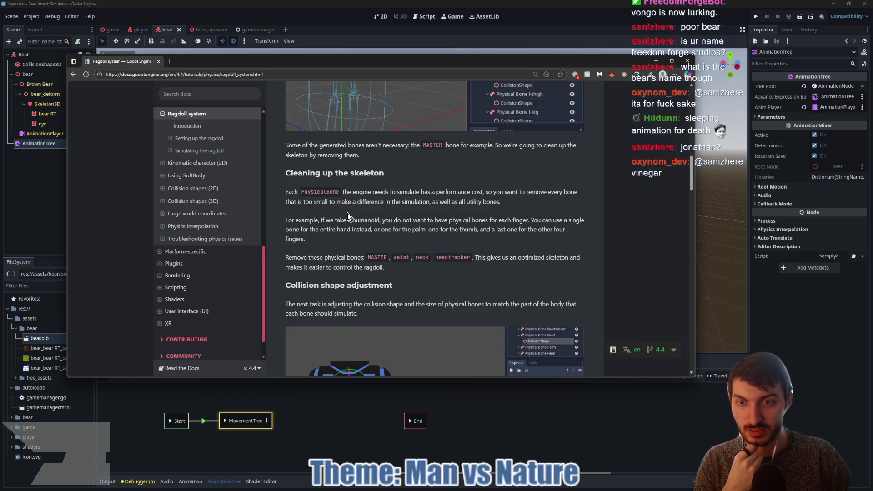
scroll(359, 228, down, 2)
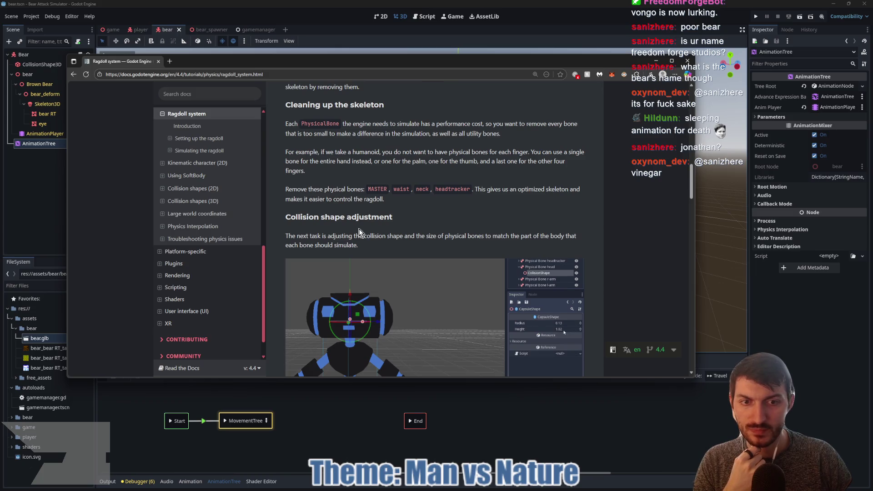
scroll(355, 227, down, 2)
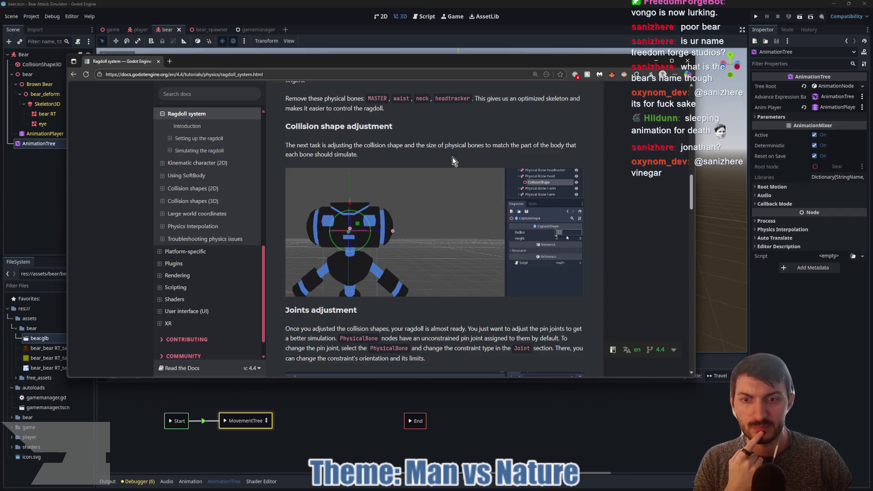
scroll(432, 160, down, 3)
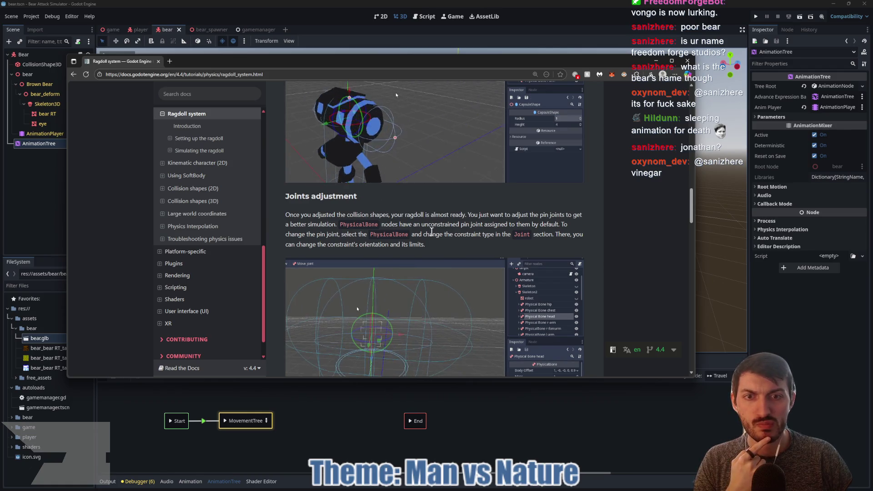
scroll(426, 226, down, 1)
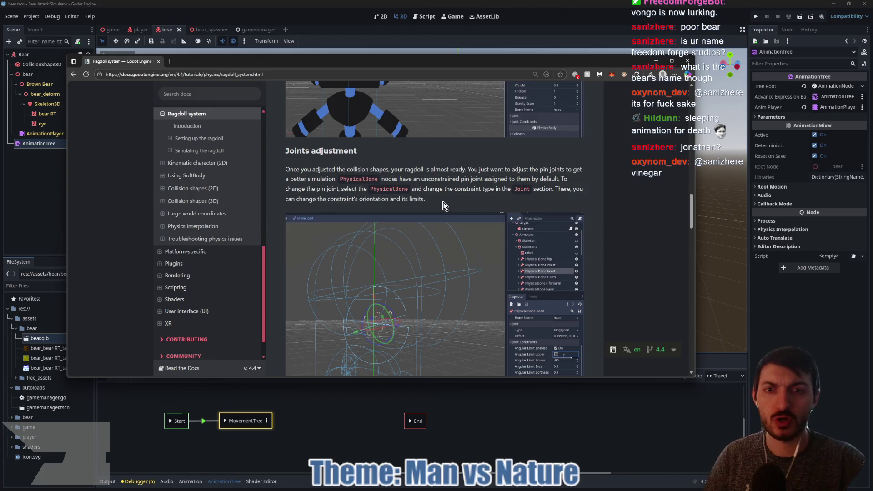
Duplicate the bear's Skeleton3D node and rename the copy RagDollSkeleton
click(6, 188)
click(47, 104)
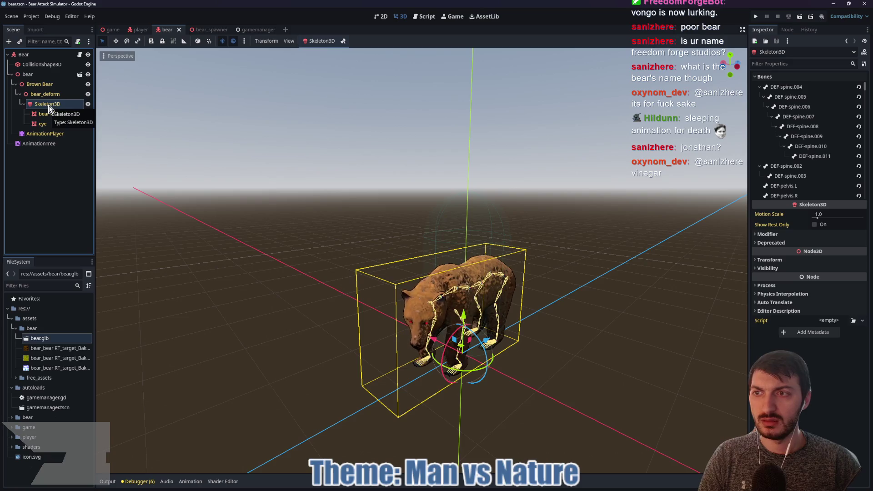
key(ctrl+d)
double_click(49, 133)
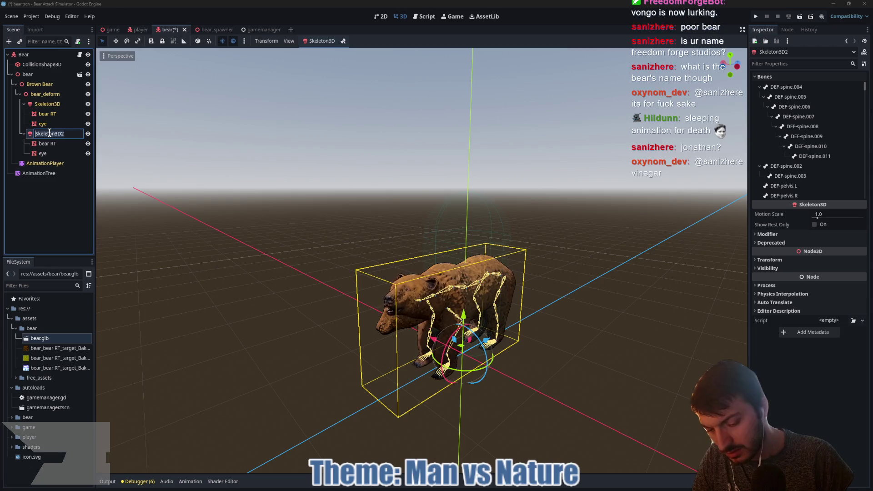
text(RagDollSk)
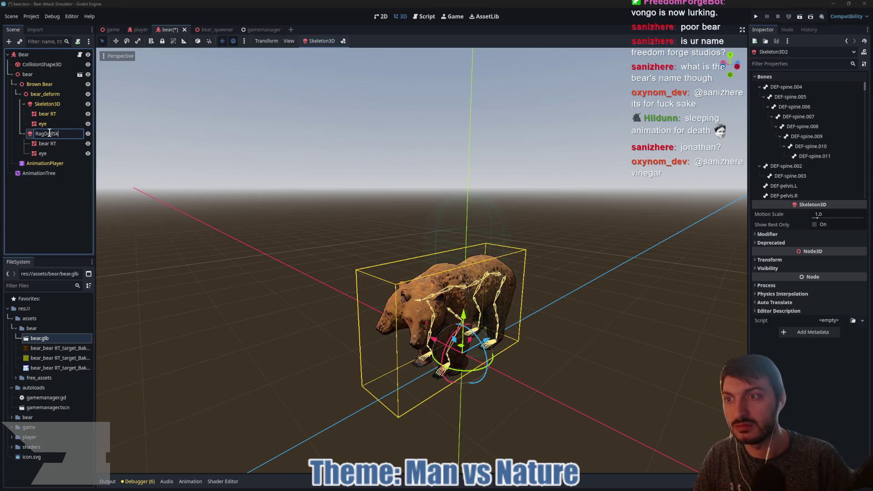
text(on)
key(Return)
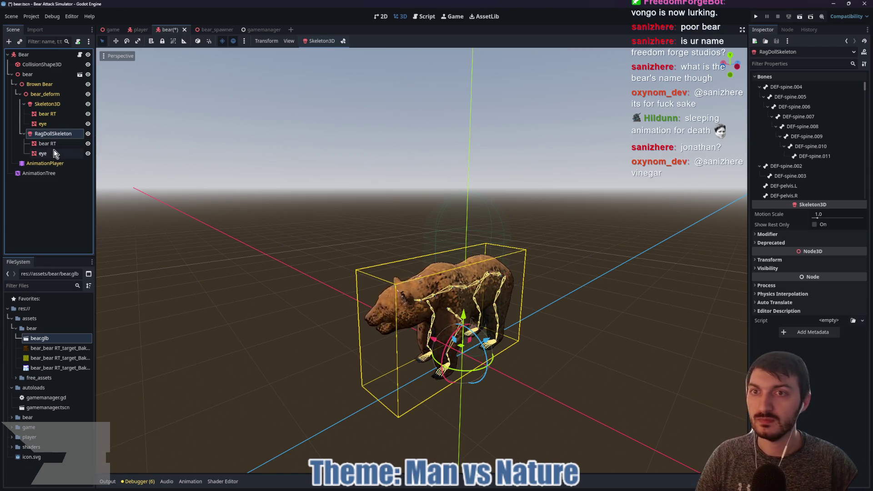
Toggle RagDollSkeleton's deprecated Animate Physical Bones setting in the Inspector
click(47, 145)
click(43, 137)
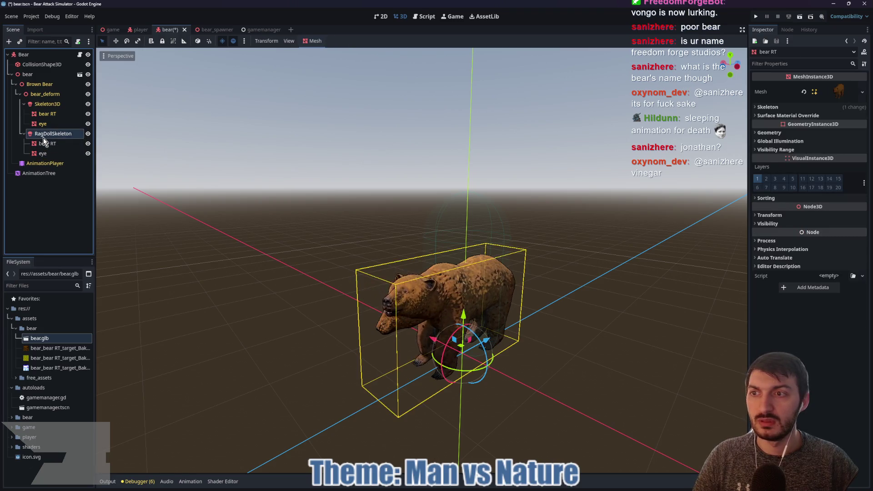
click(784, 235)
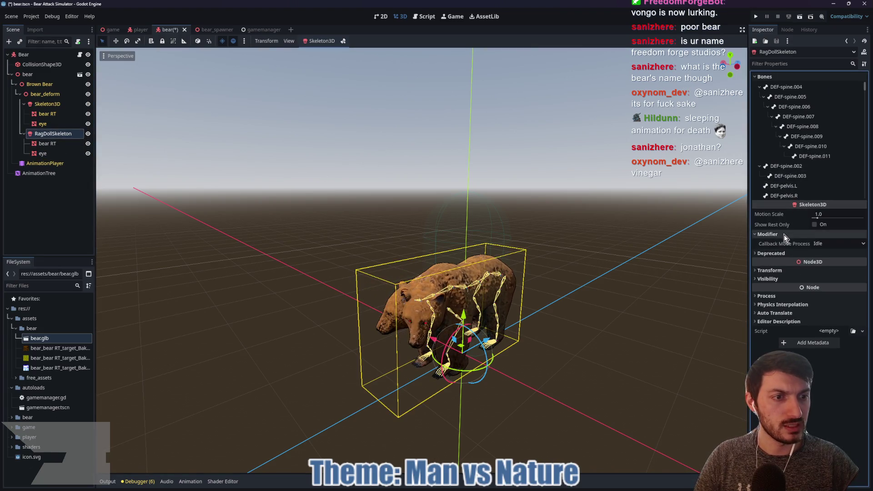
click(784, 234)
click(783, 242)
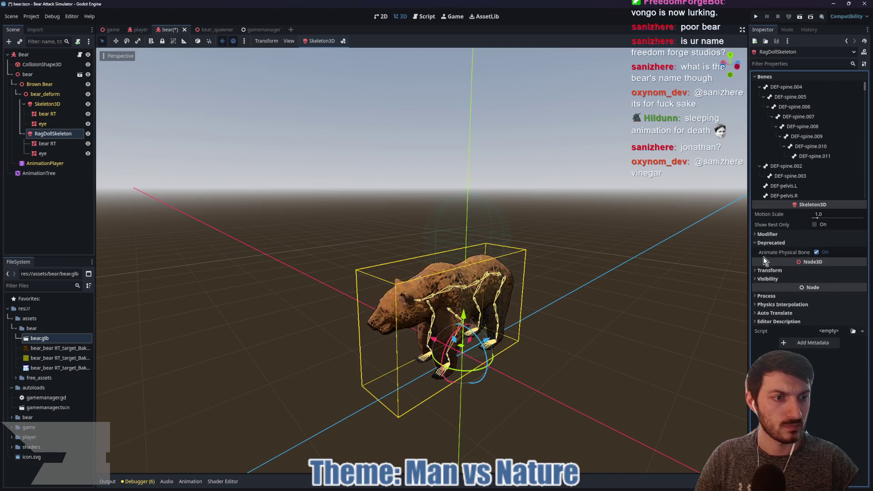
mouse_move(763, 251)
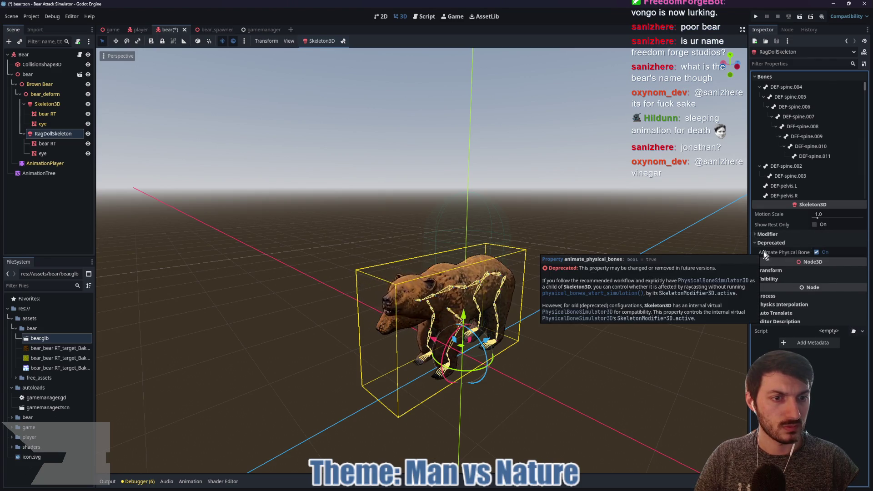
click(818, 253)
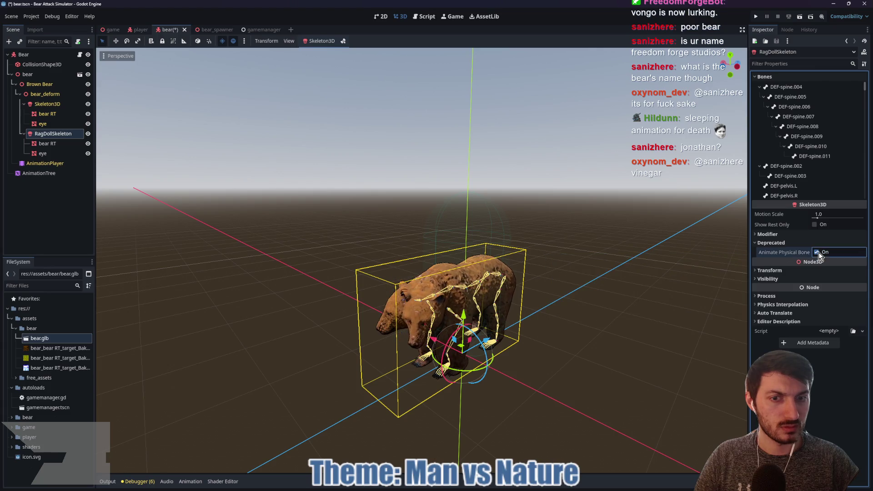
click(779, 244)
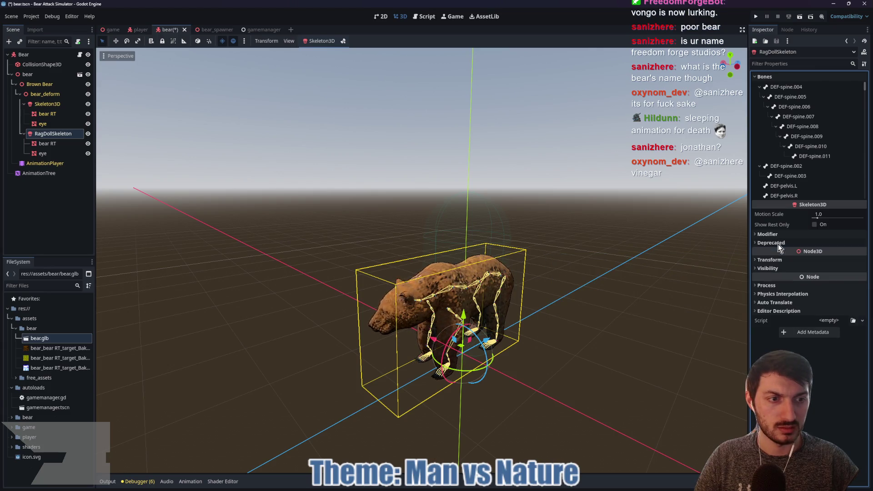
click(784, 235)
click(785, 235)
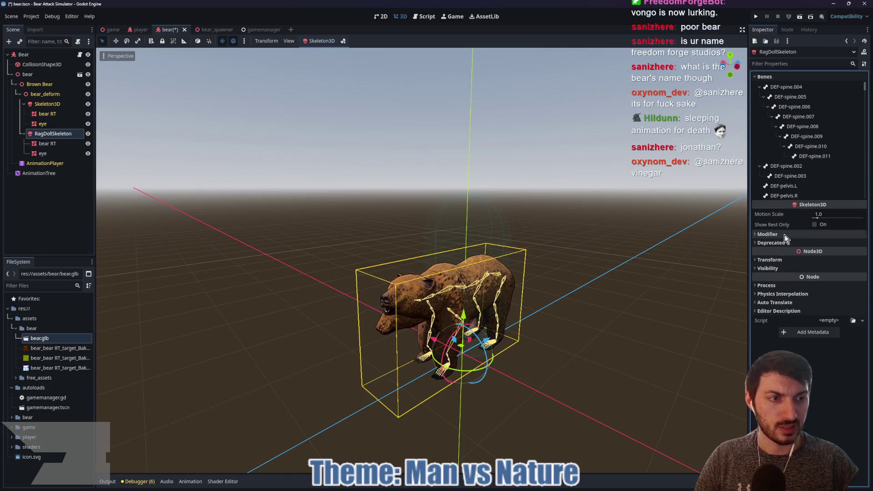
click(781, 260)
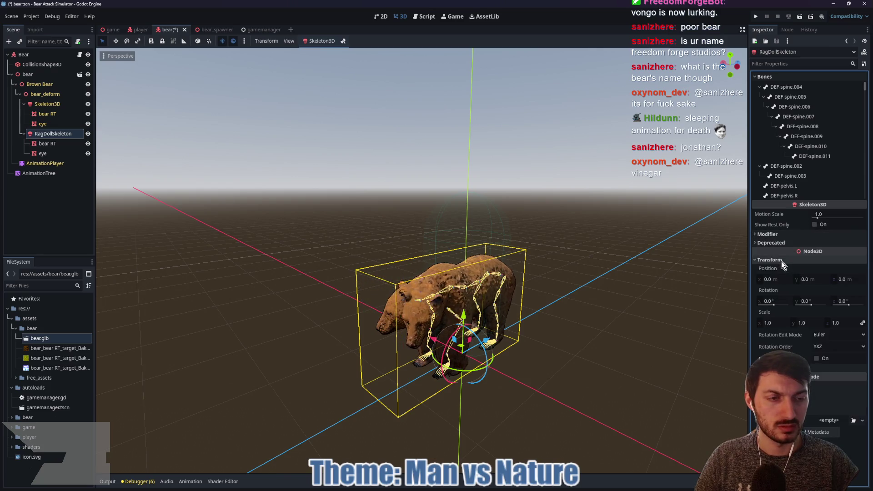
click(781, 261)
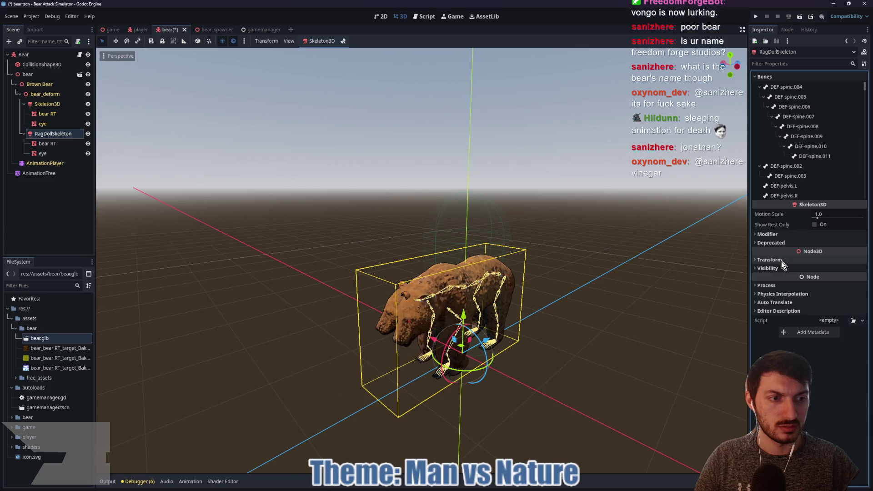
Hide RagDollSkeleton so one bear mesh shows, and bring up the Skeleton3D actions menu
click(88, 134)
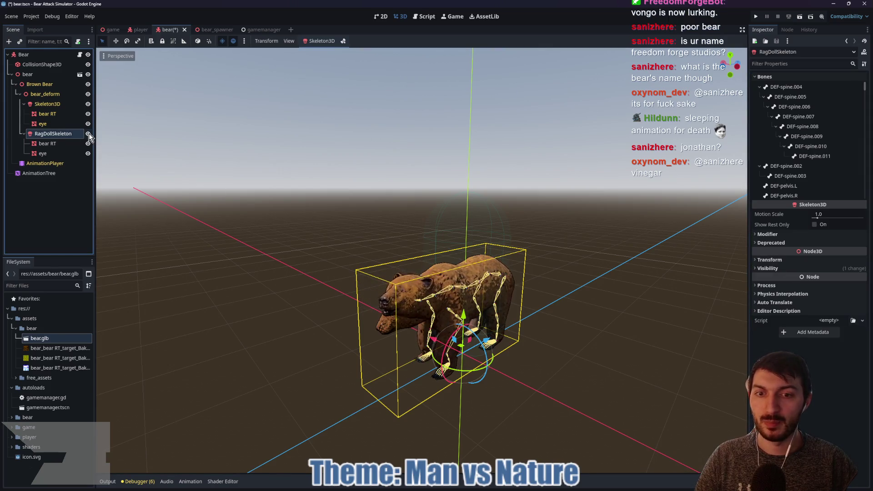
click(88, 133)
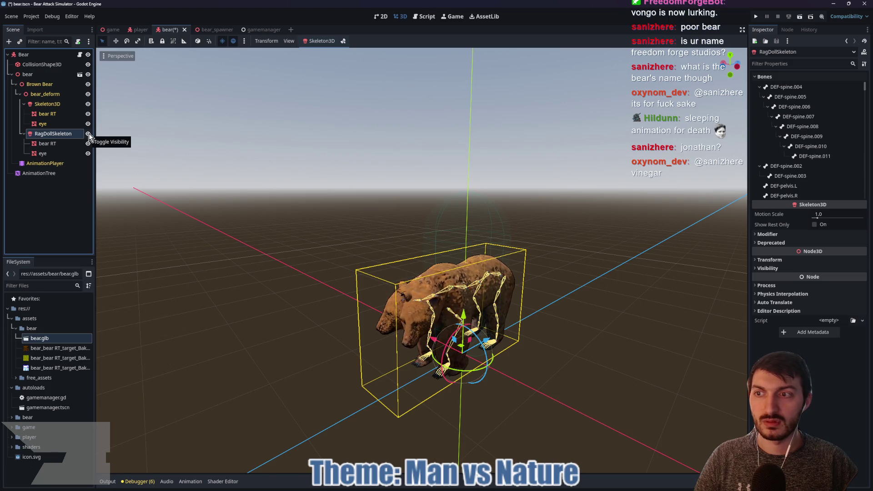
click(89, 133)
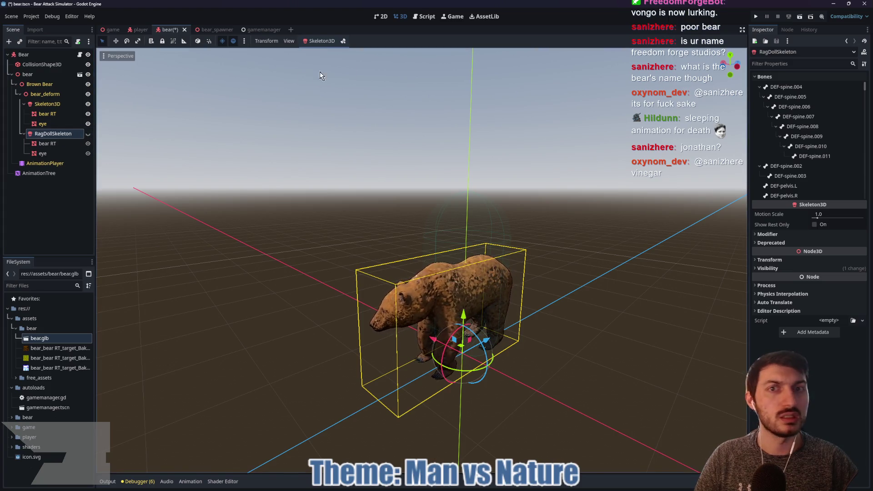
click(319, 42)
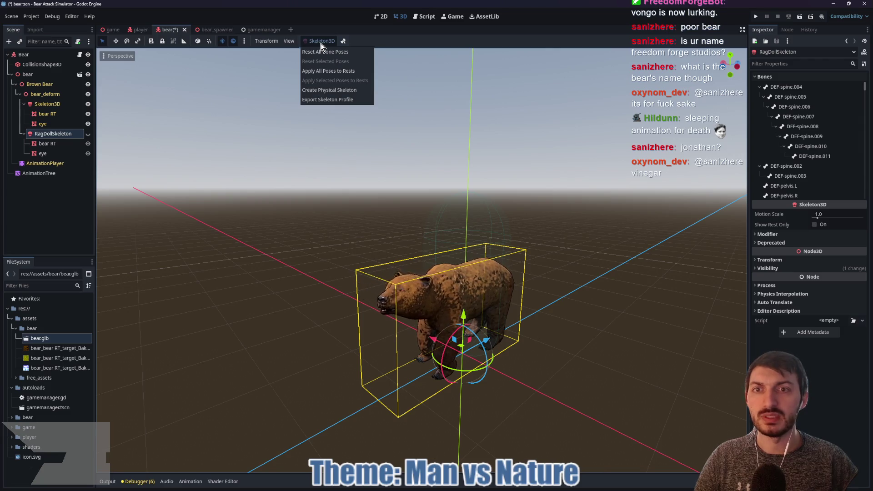
Create a physical skeleton on RagDollSkeleton, show it, and hide the original Skeleton3D
click(323, 90)
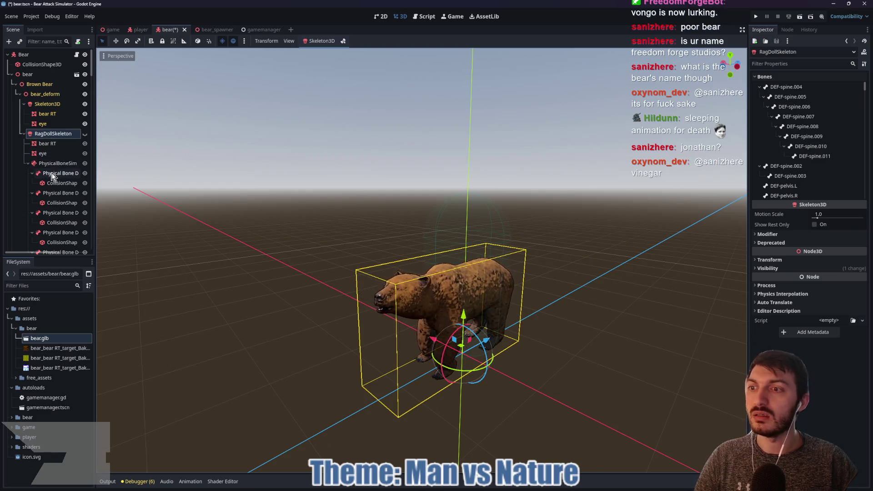
click(85, 134)
click(85, 134)
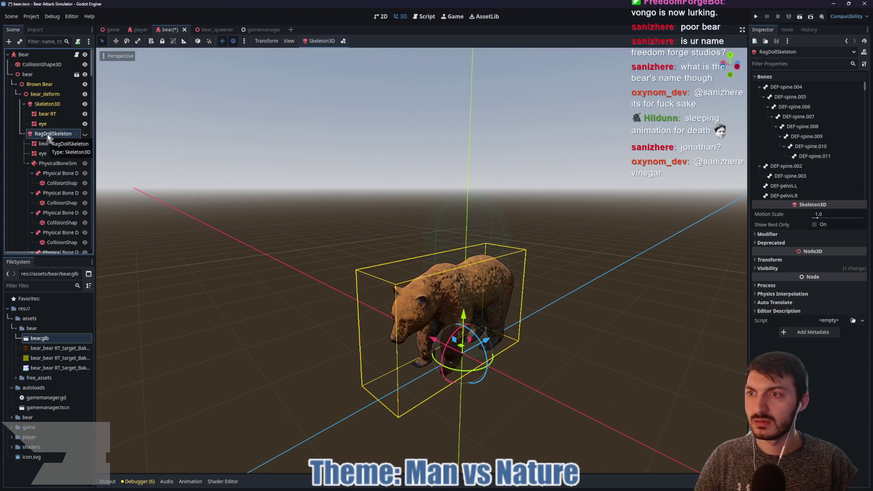
click(47, 165)
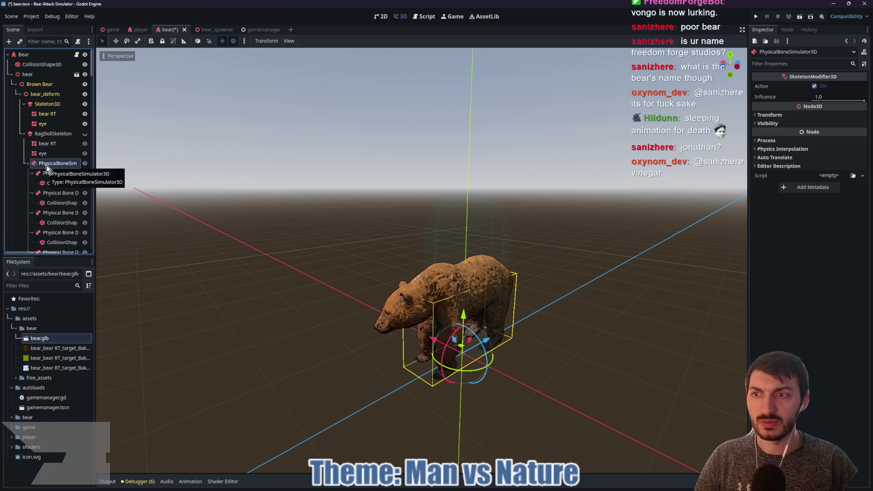
click(85, 134)
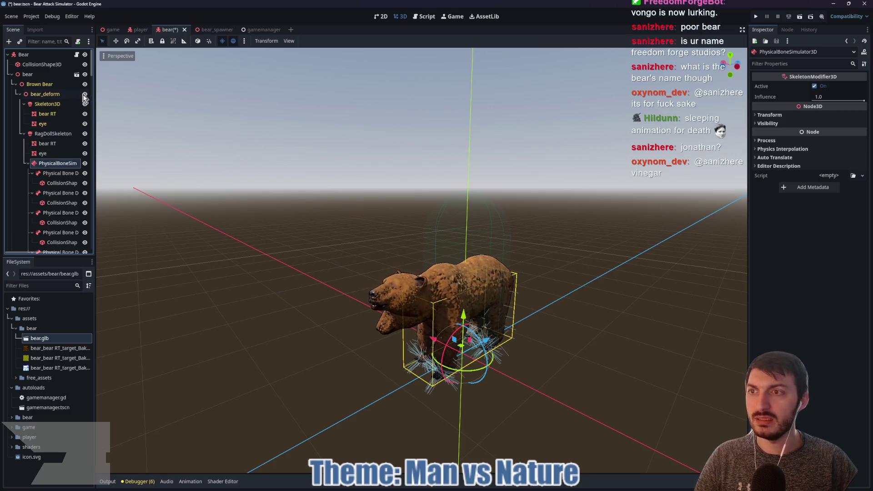
click(85, 104)
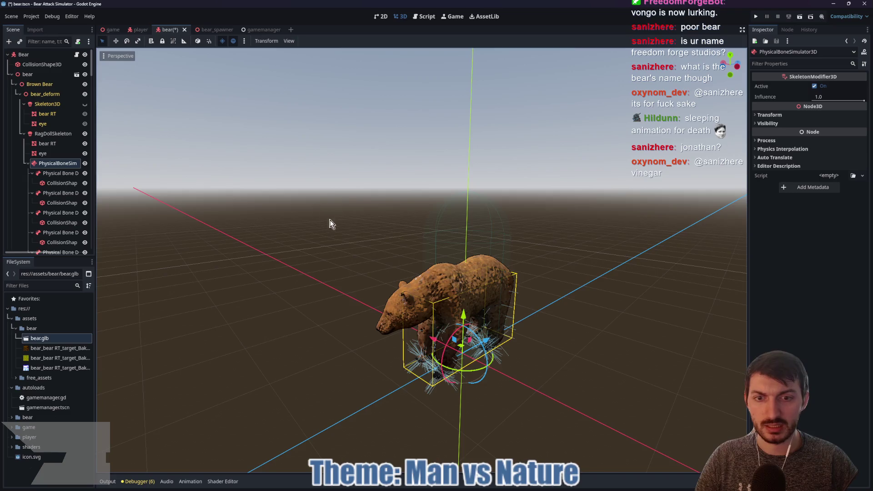
Inspect generated physical bones like DEF-spine.005 and DEF-r_middle.01_R and their capsule collision shapes
drag(331, 224, 277, 211)
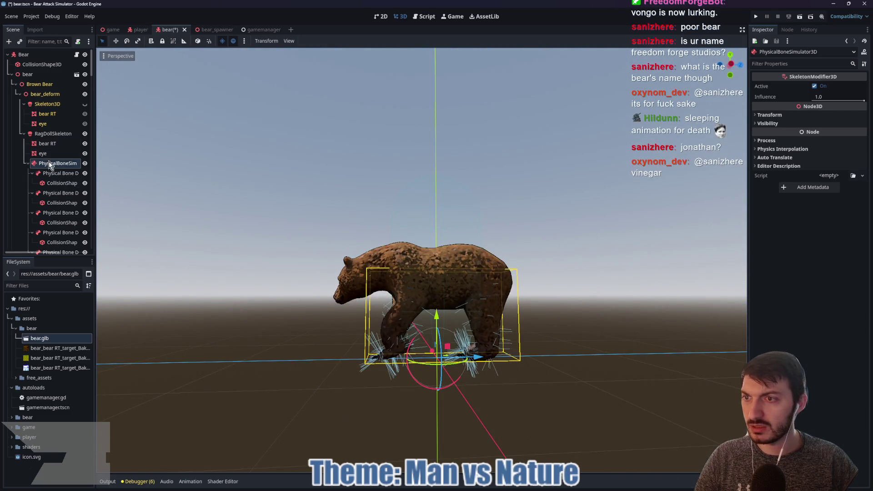
click(51, 175)
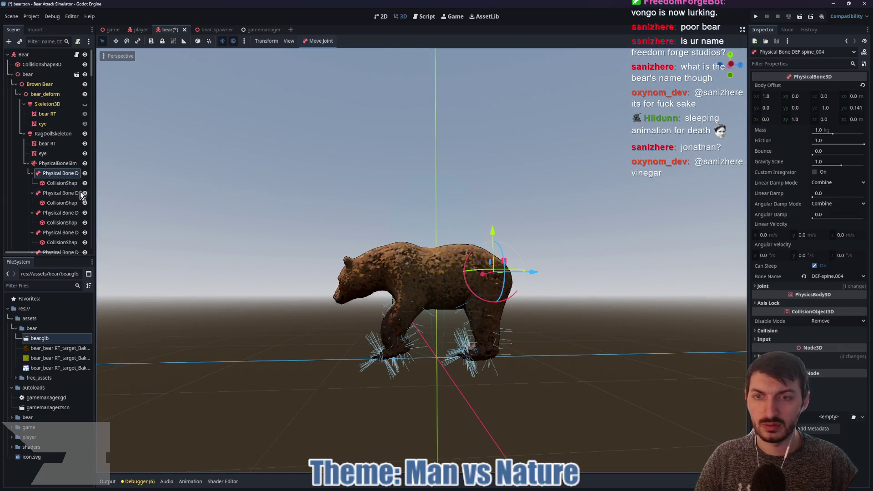
click(54, 195)
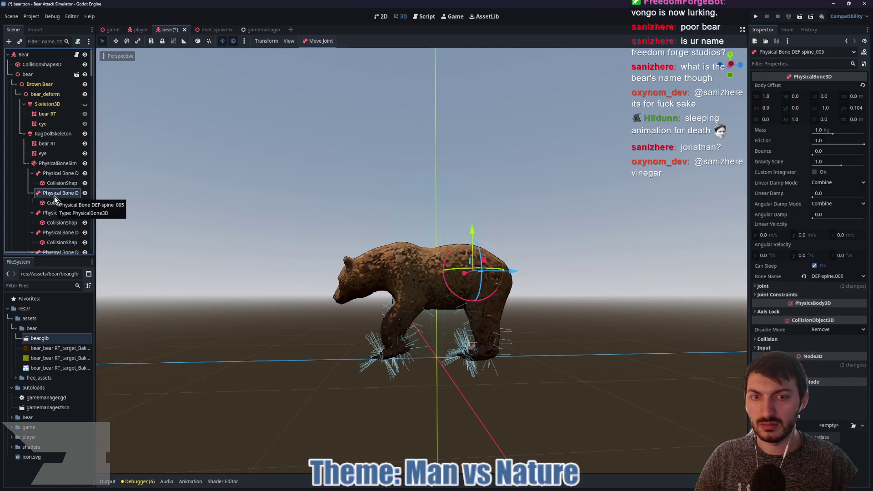
click(69, 203)
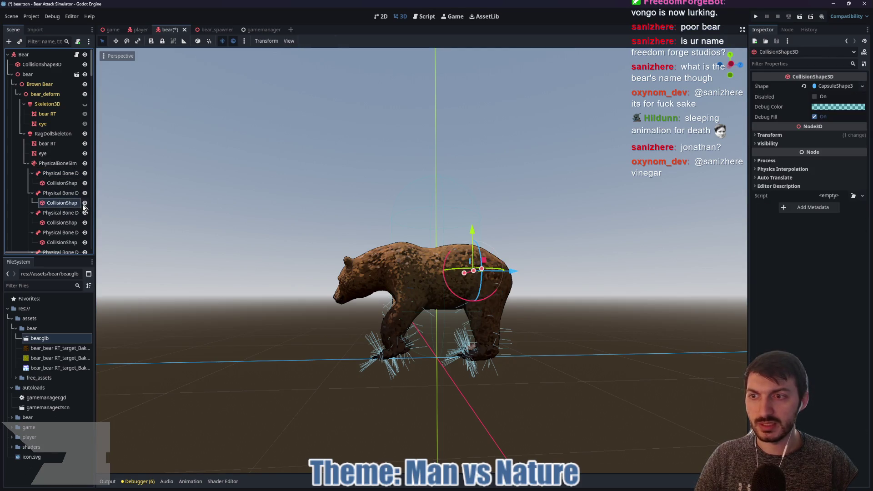
click(71, 215)
click(53, 163)
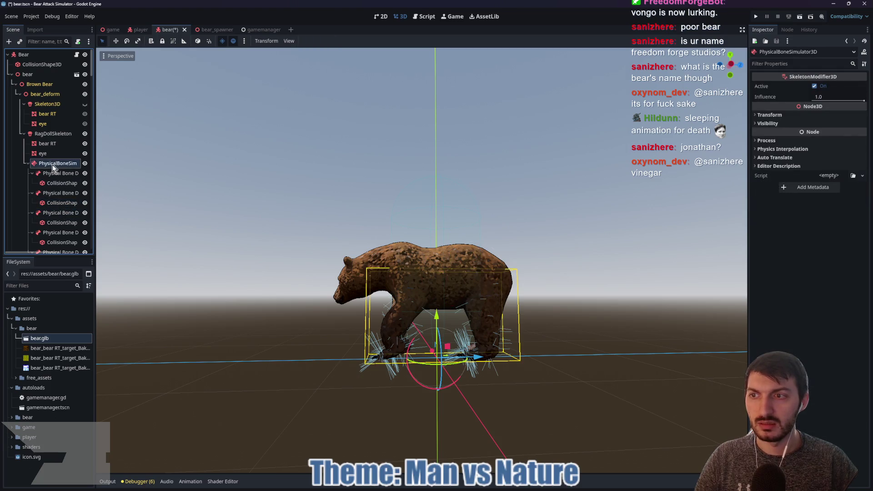
scroll(223, 255, down, 2)
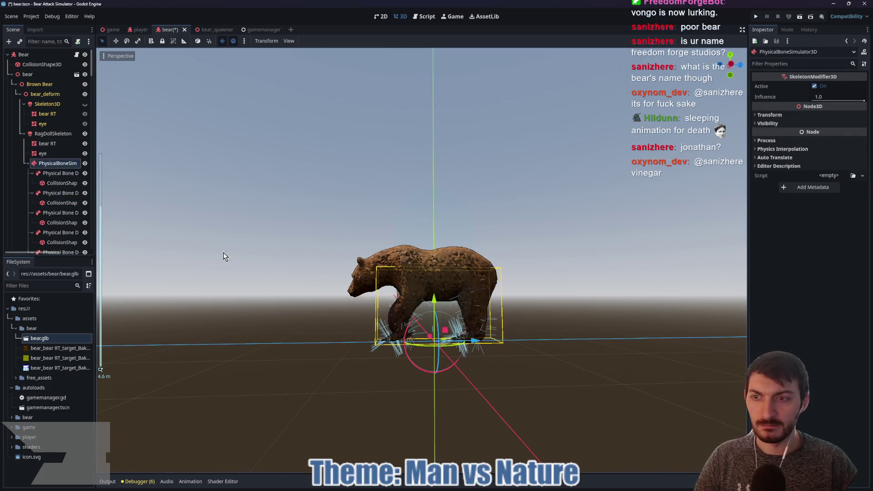
scroll(53, 216, down, 8)
click(53, 214)
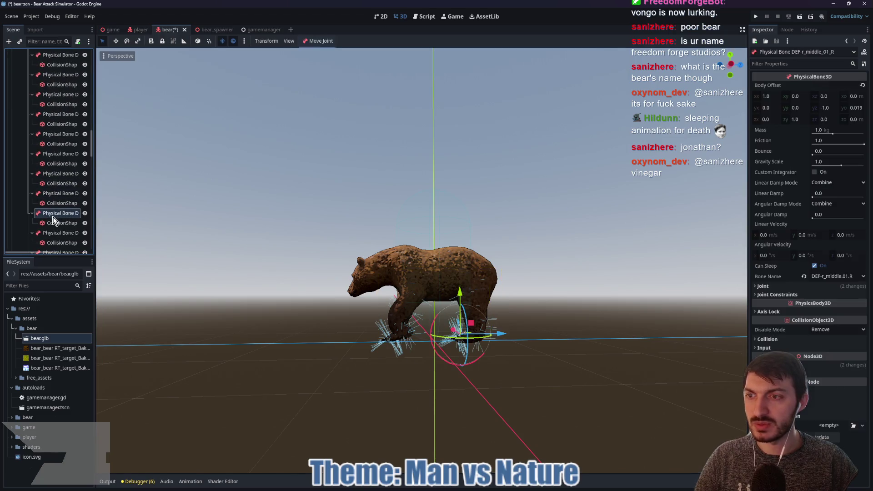
click(57, 224)
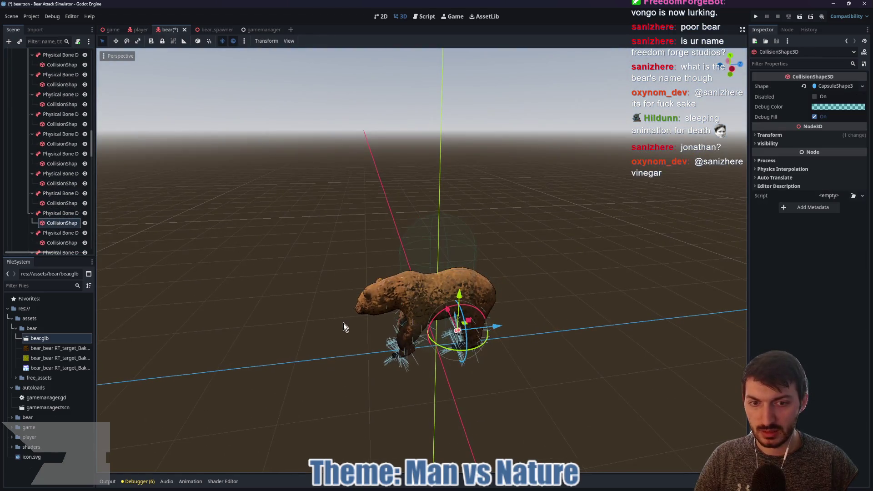
mouse_move(343, 323)
mouse_down()
mouse_move(514, 312)
mouse_move(554, 296)
mouse_up()
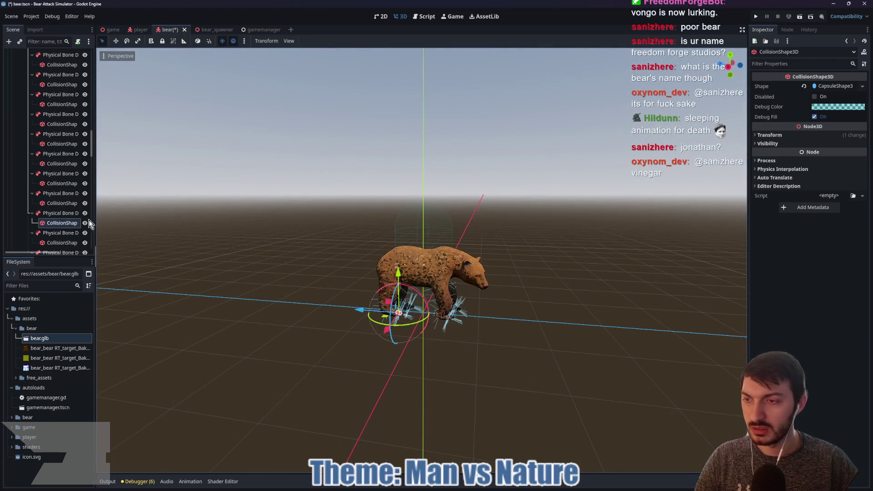
click(60, 214)
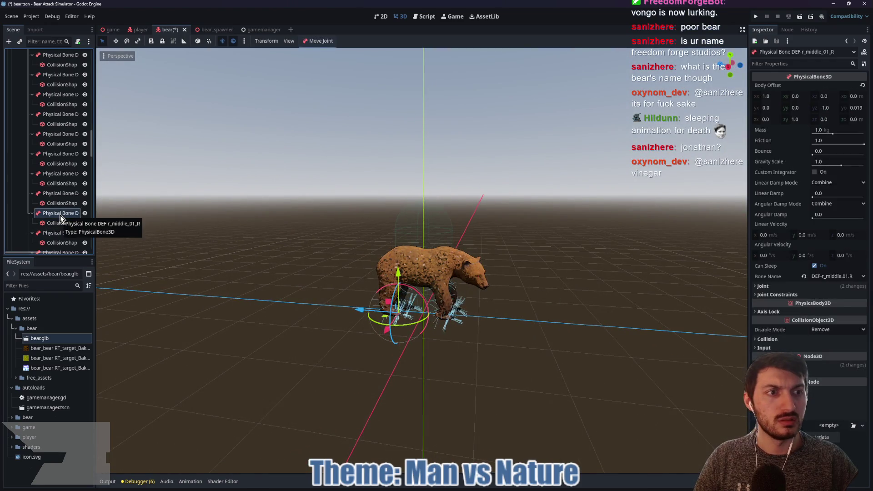
Read the Ragdoll system docs page down to its user-contributed notes
click(488, 488)
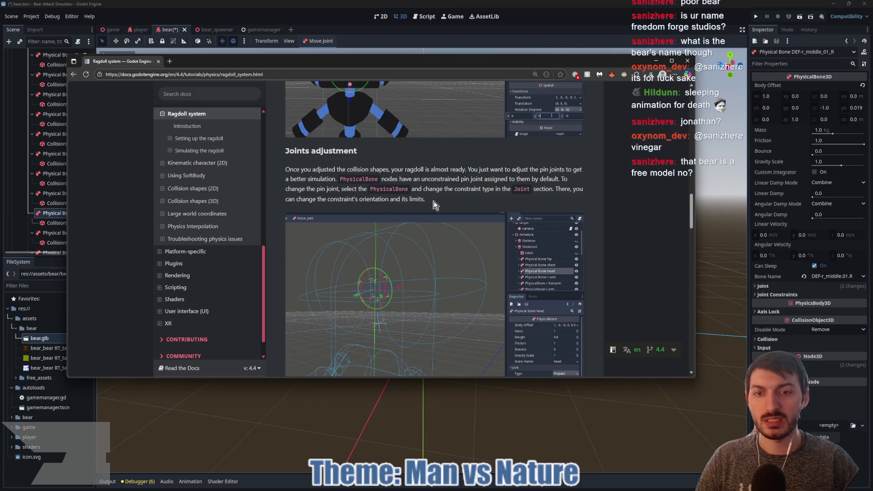
scroll(447, 199, down, 3)
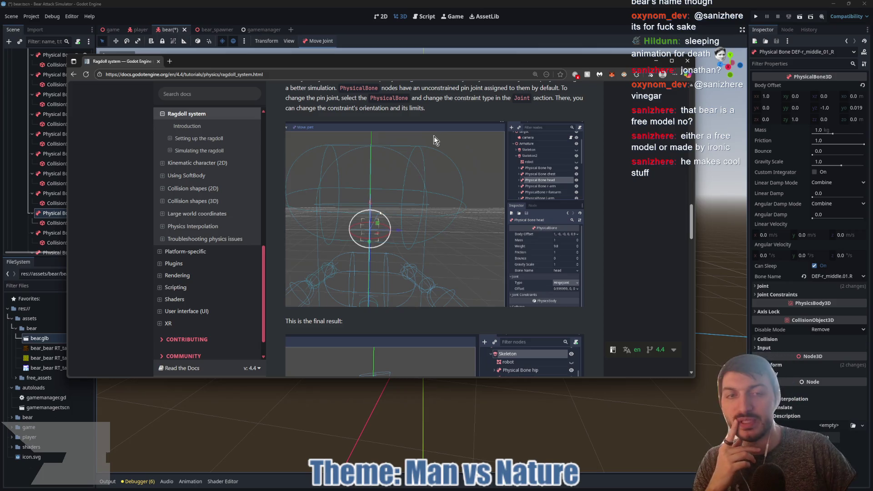
scroll(435, 147, down, 5)
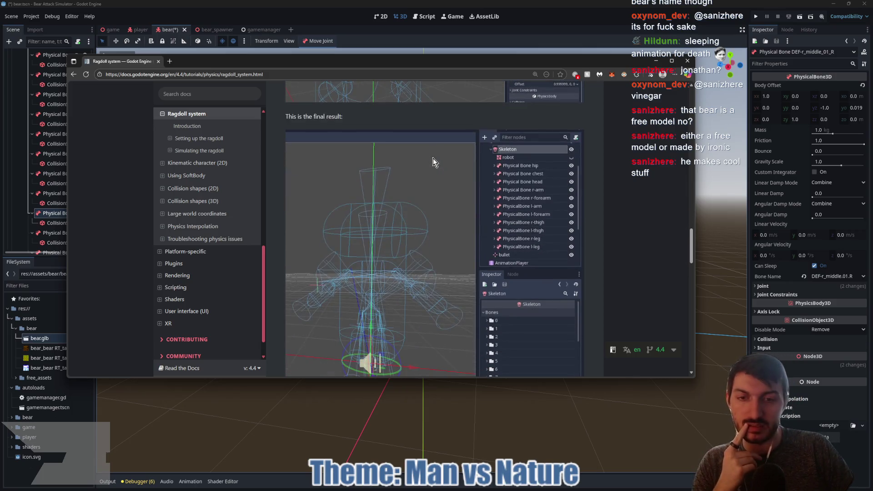
scroll(431, 162, down, 5)
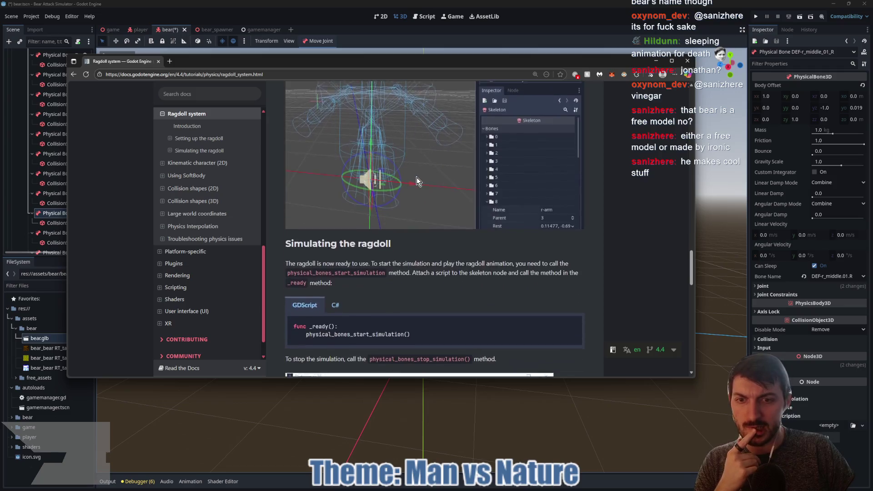
scroll(416, 177, down, 3)
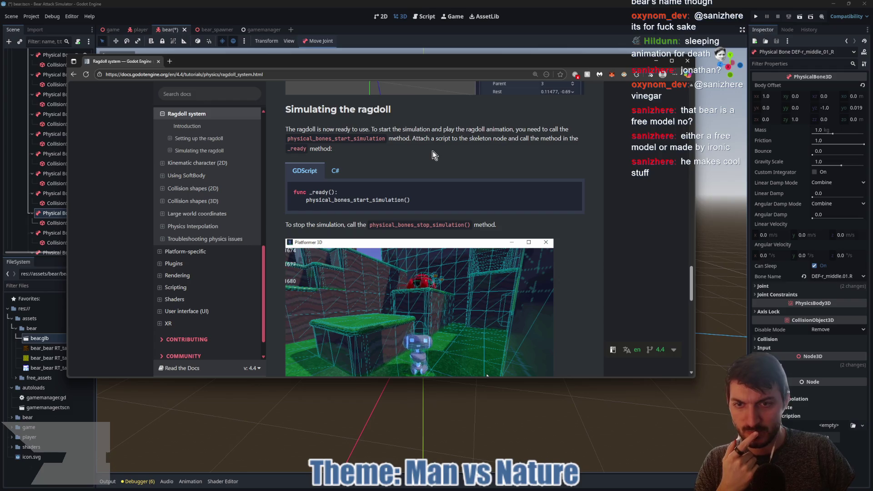
scroll(432, 152, down, 1)
scroll(431, 155, down, 1)
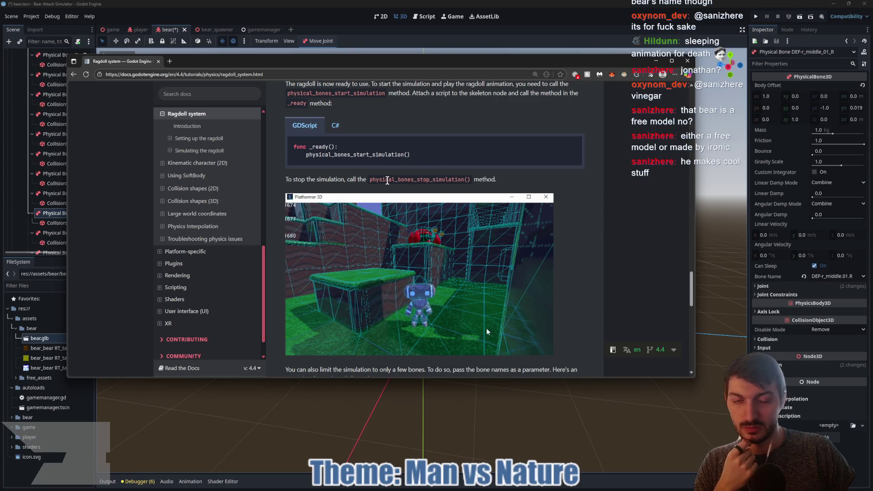
scroll(387, 181, up, 2)
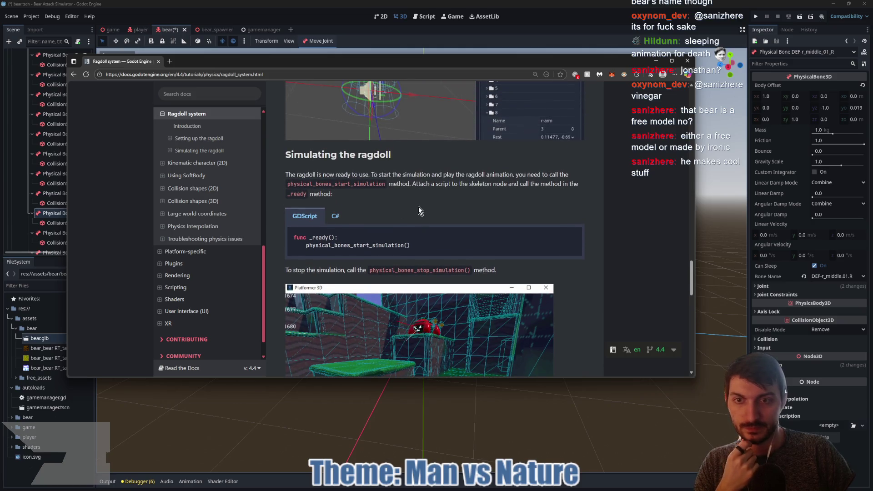
scroll(416, 207, down, 5)
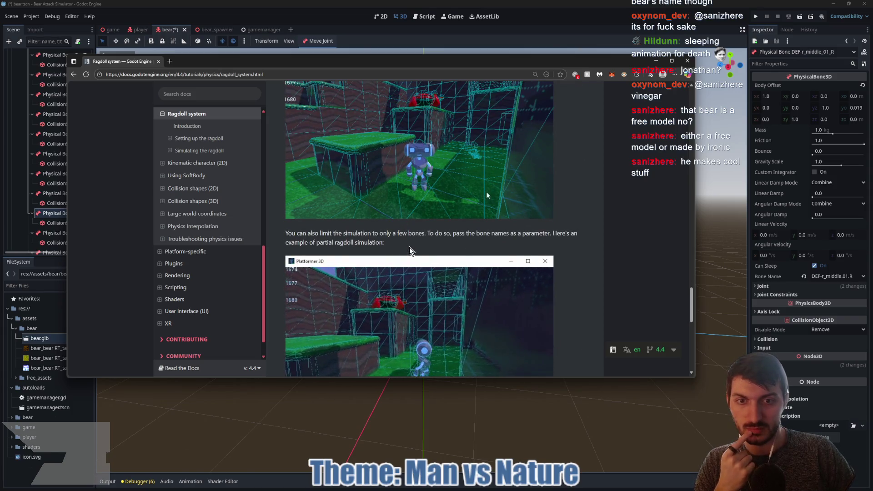
scroll(417, 236, down, 3)
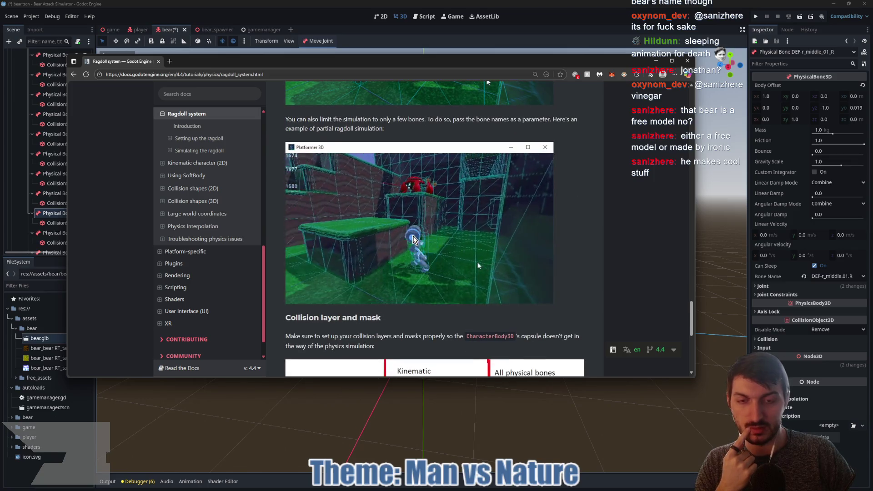
scroll(411, 235, down, 2)
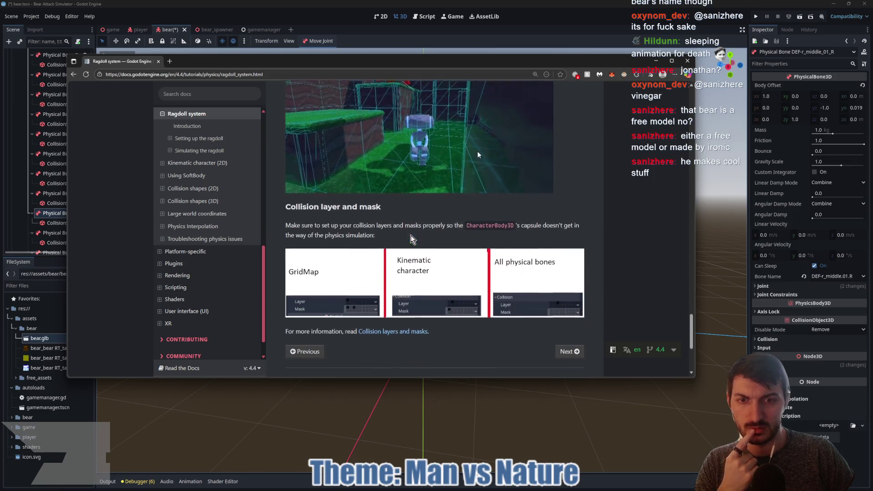
scroll(410, 236, down, 5)
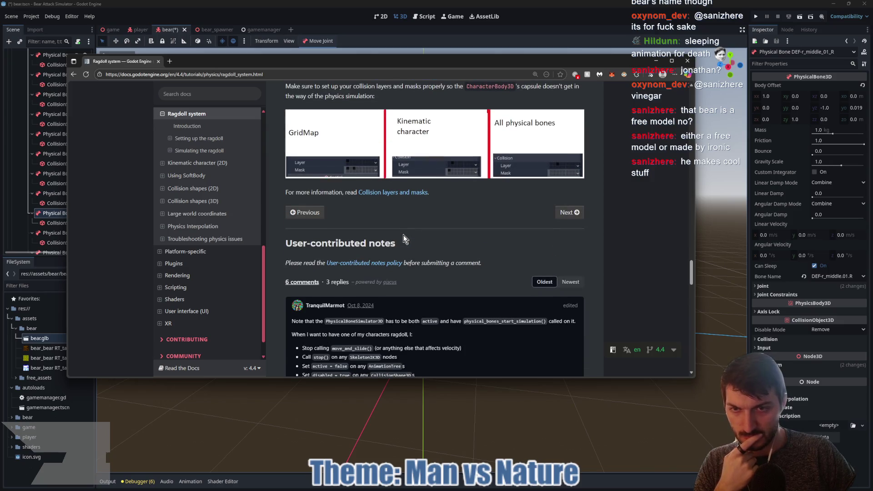
scroll(440, 245, up, 10)
Delete the old RagDollSkeleton node and its children
click(18, 212)
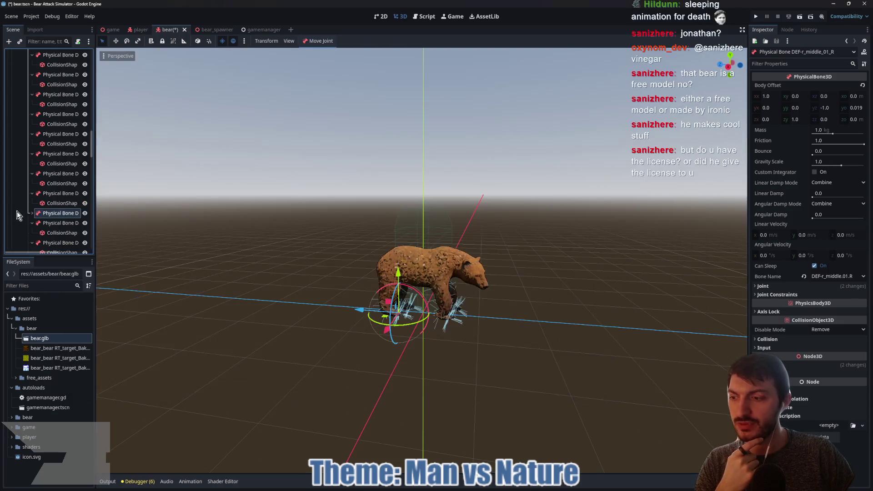
scroll(64, 182, up, 10)
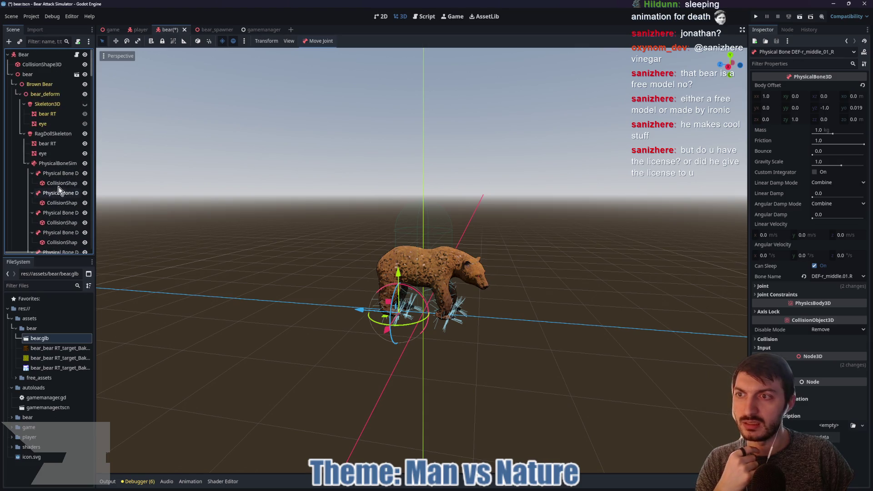
click(47, 135)
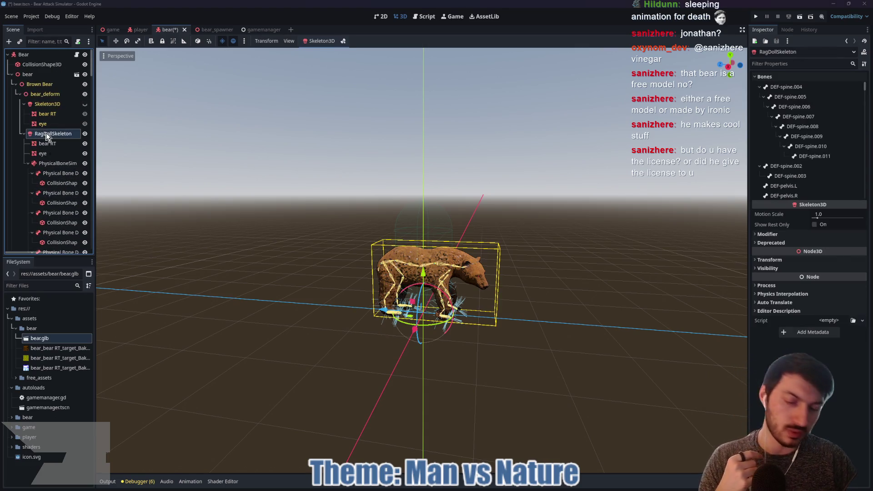
key(Delete)
click(412, 249)
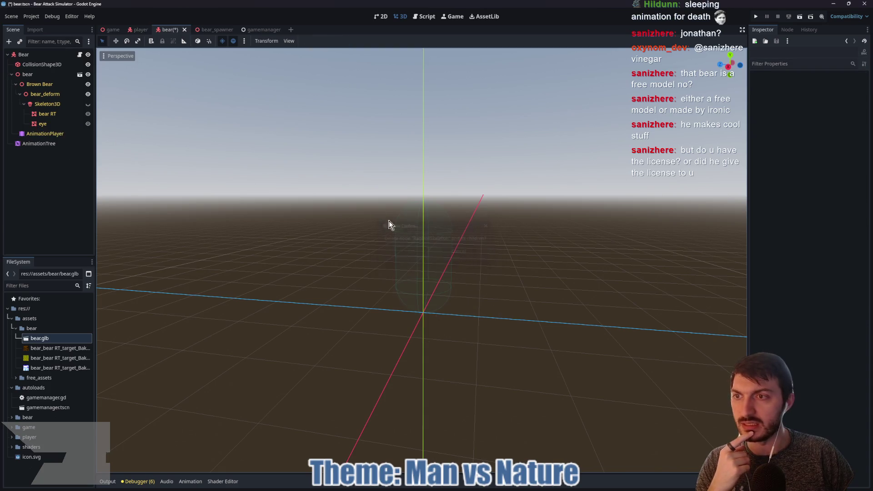
Create a physical skeleton directly under the bear's original Skeleton3D
click(51, 105)
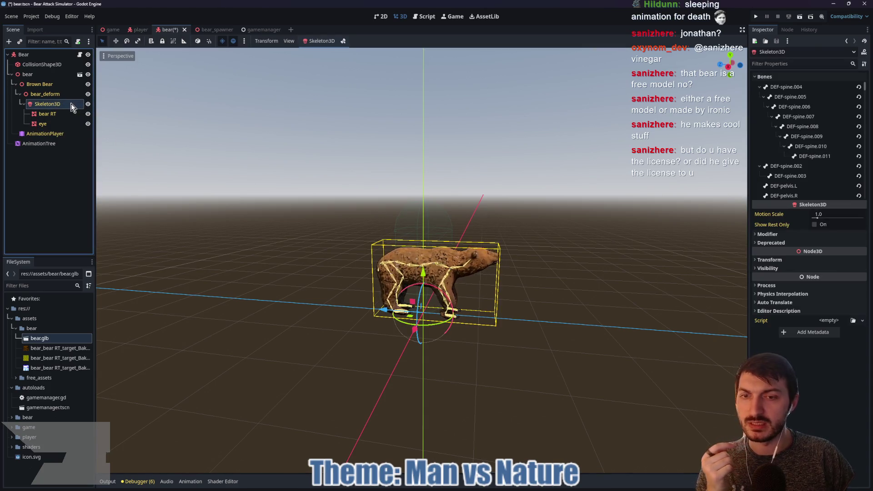
click(324, 41)
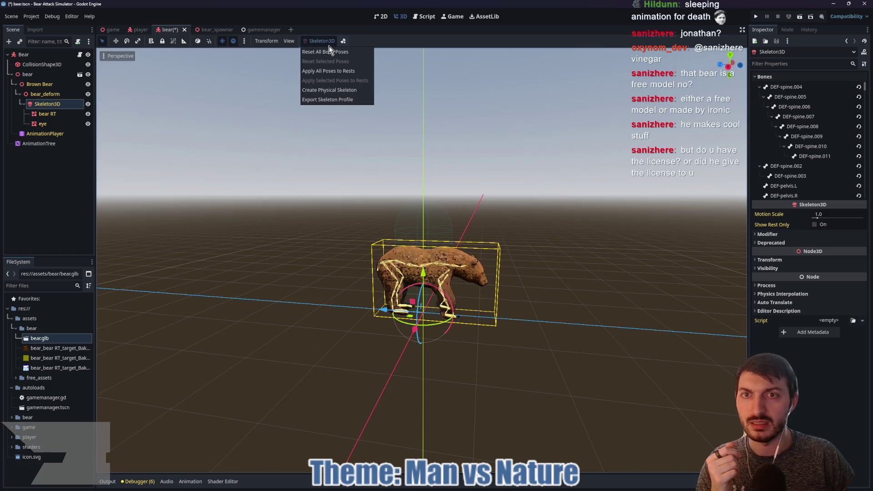
click(332, 93)
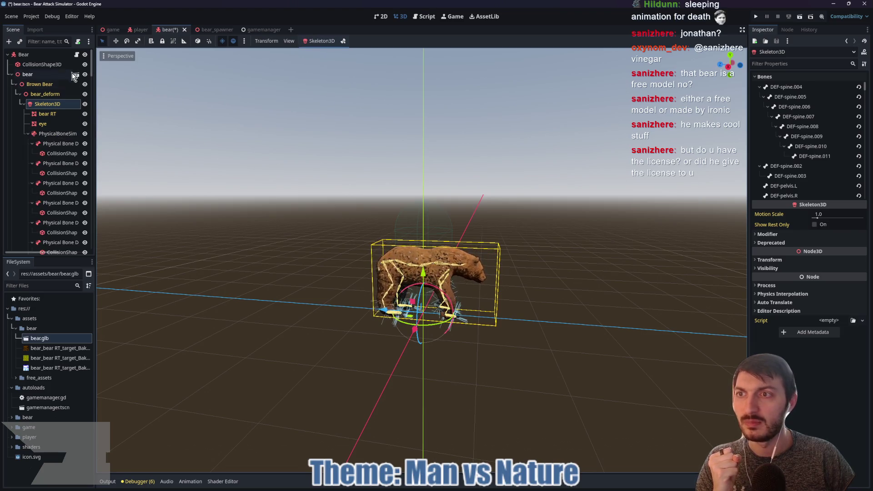
click(77, 55)
scroll(409, 233, up, 5)
scroll(409, 233, up, 10)
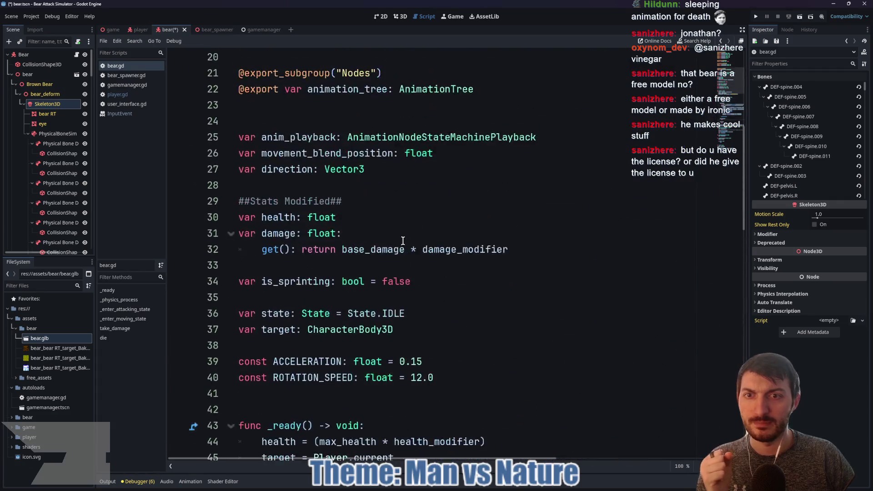
scroll(409, 241, up, 2)
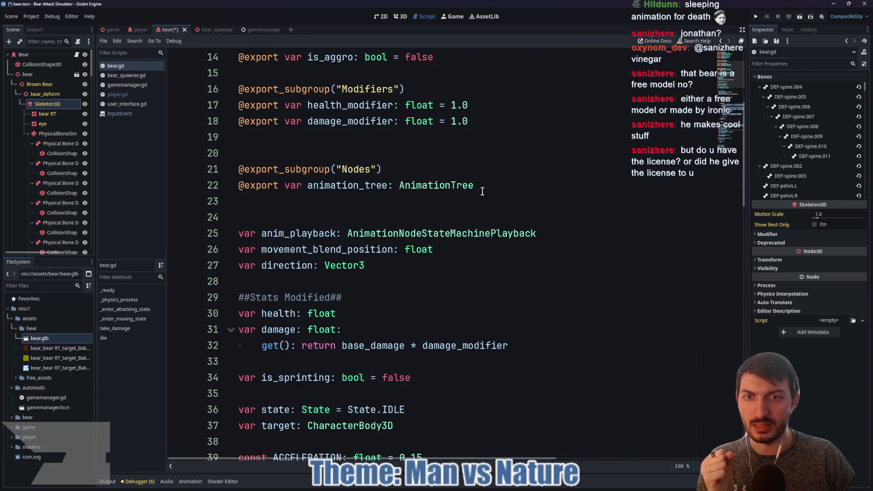
click(503, 185)
key(Return)
text(@export va)
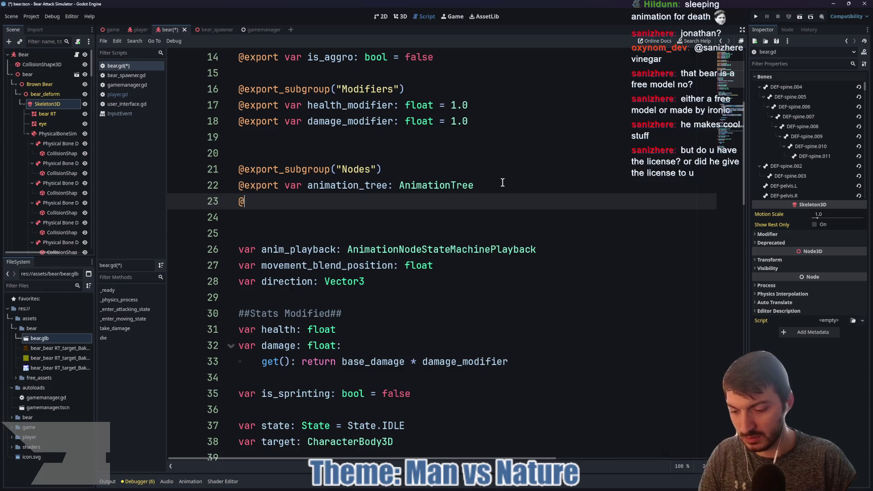
text(r skeleton: )
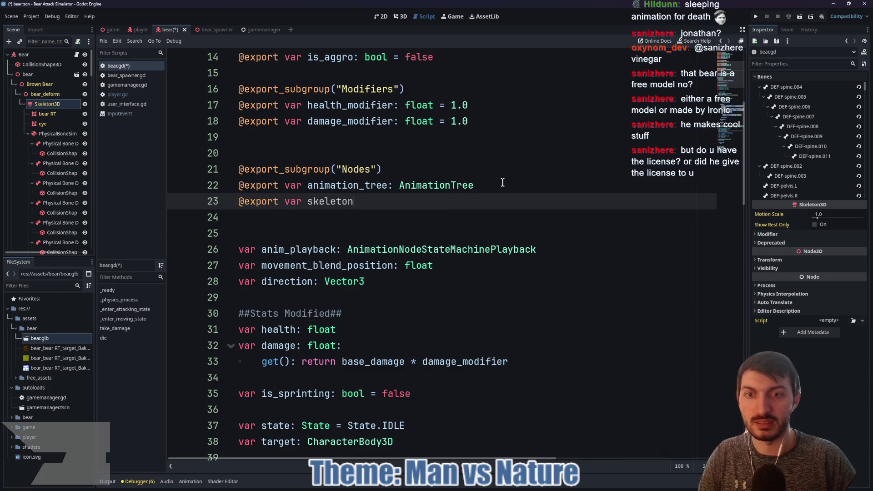
text(Skeleton3D)
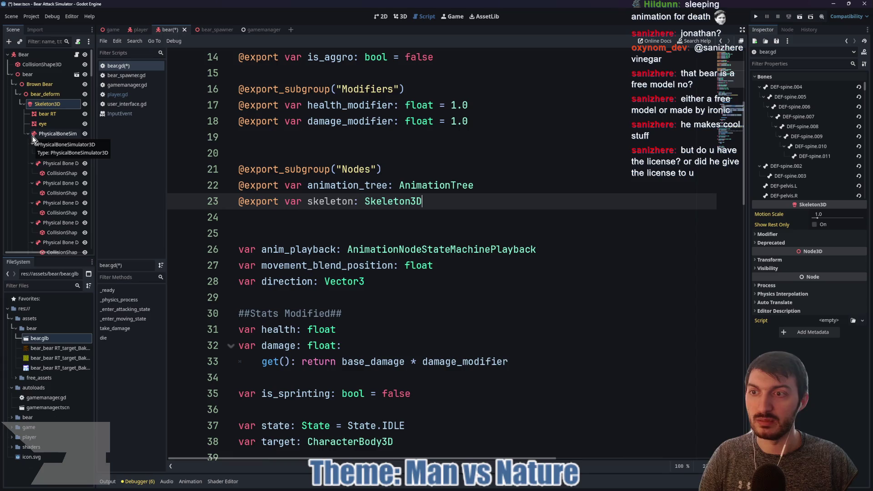
key(BackSpace)
key(BackSpace)
key(BackSpace)
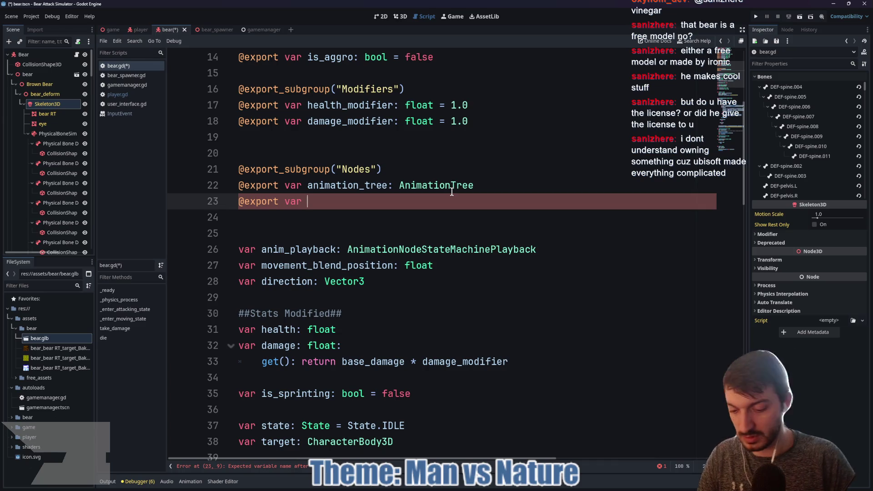
text(rag_doll_)
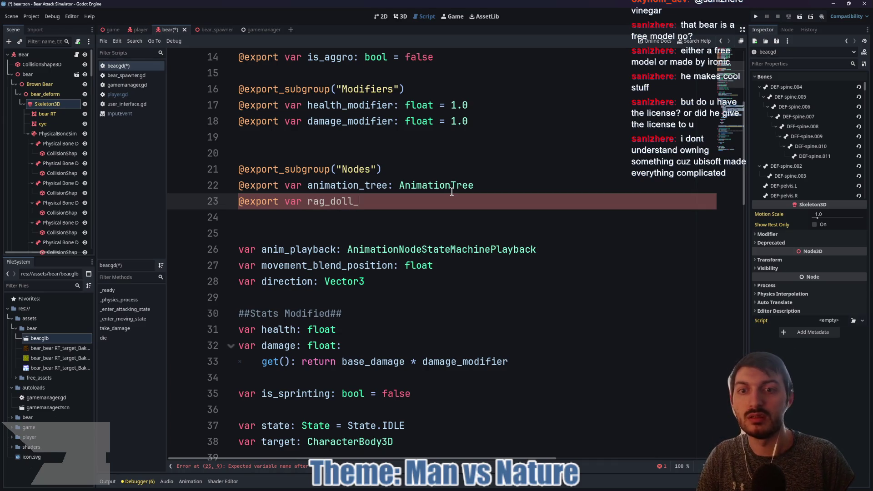
text(skeleton:)
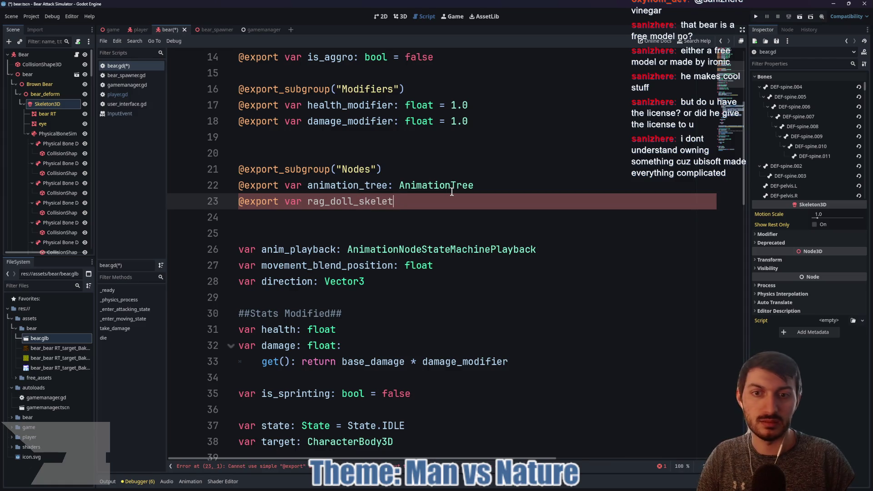
text( Physic)
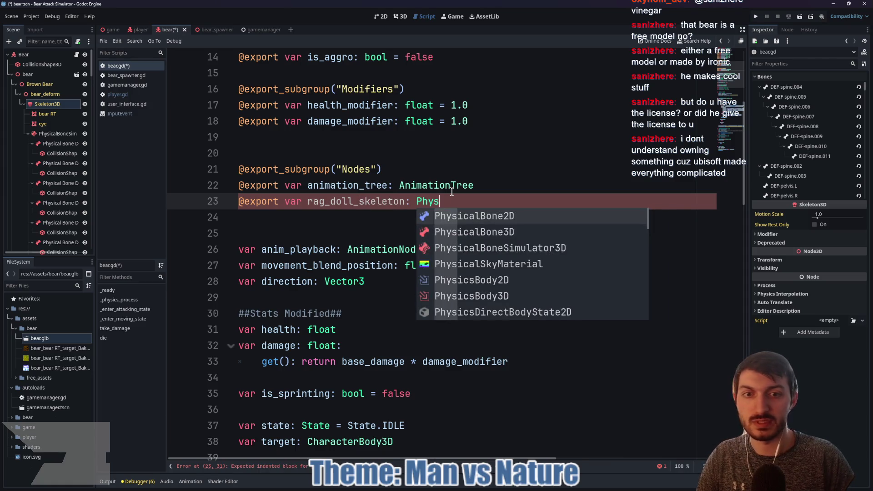
key(Down)
key(Down)
key(Return)
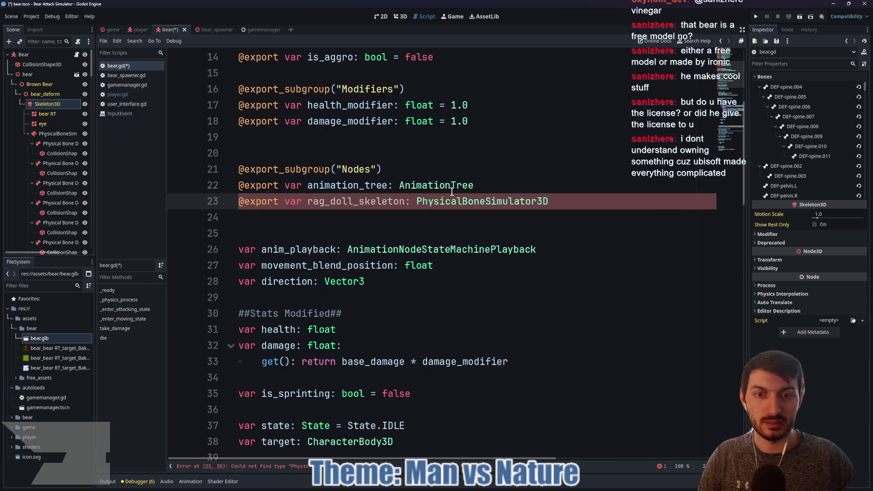
key(ctrl+s)
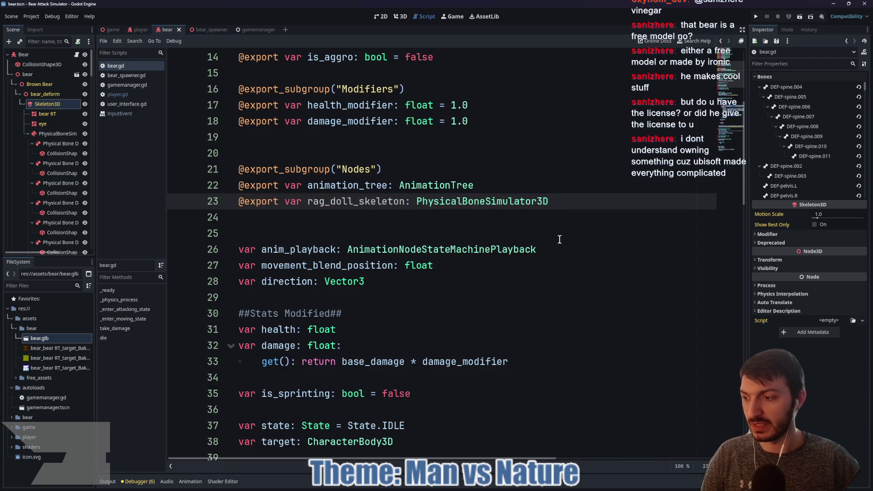